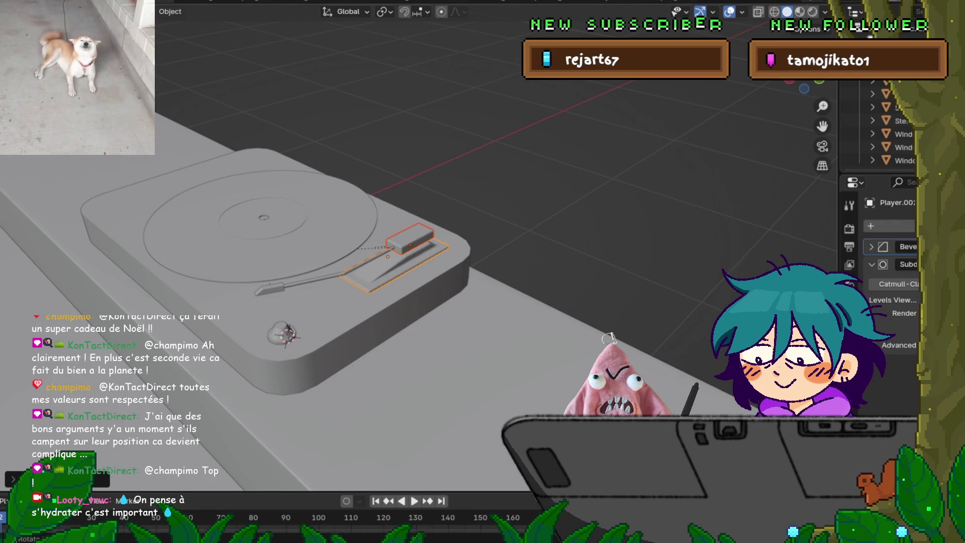
# From a low, zoomed-in side view of the tonearm, select its head block.
pyautogui.moveTo(352, 302); pyautogui.dragTo(374, 196, button='middle')
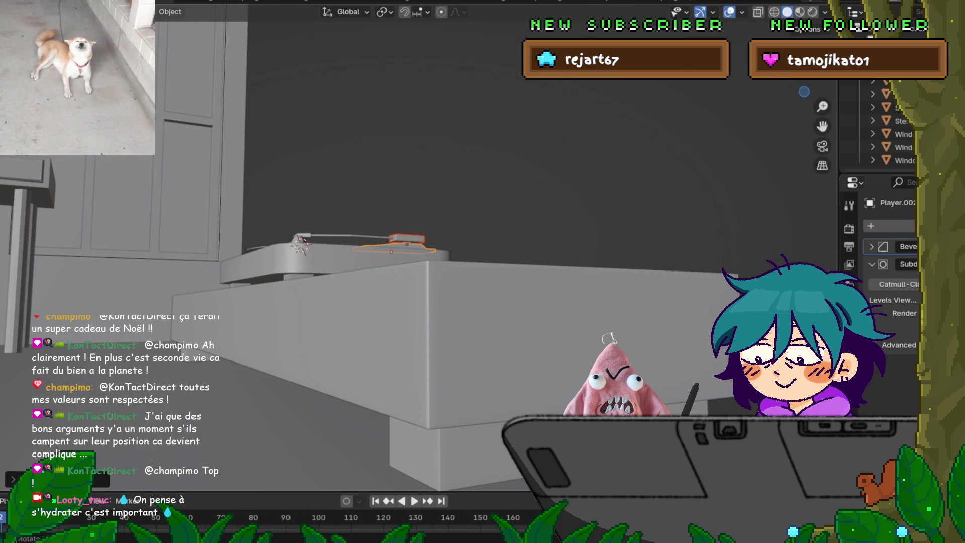
pyautogui.scroll(6, 362, 241)
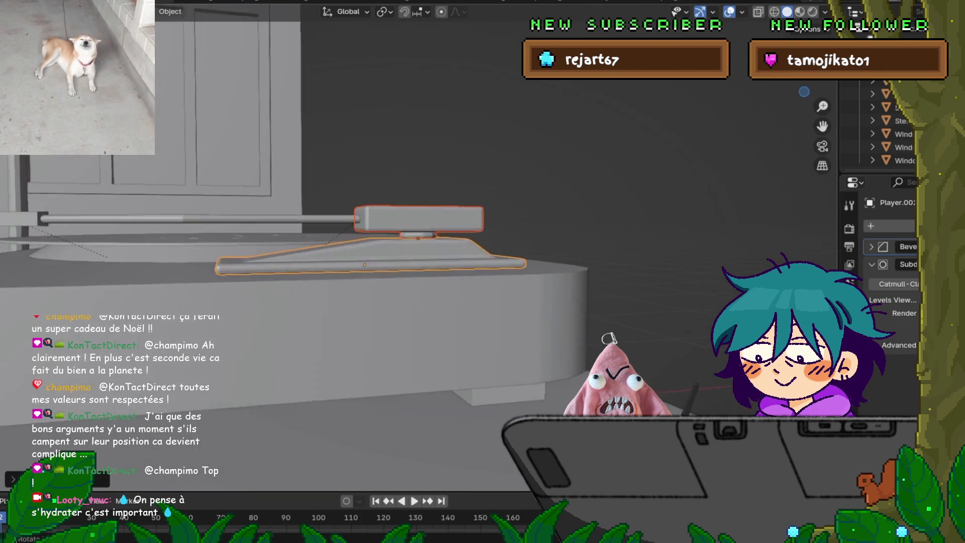
pyautogui.scroll(3, 362, 241)
pyautogui.scroll(2, 362, 241)
pyautogui.moveTo(374, 196); pyautogui.dragTo(371, 213, button='middle')
pyautogui.click(352, 196)
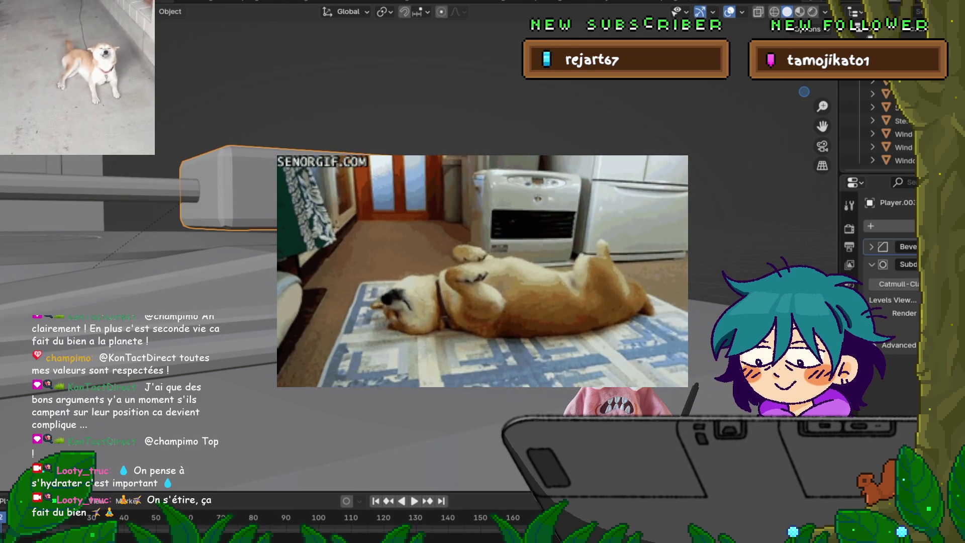
# Expand the Bevel modifier settings of the tonearm head.
pyautogui.click(872, 247)
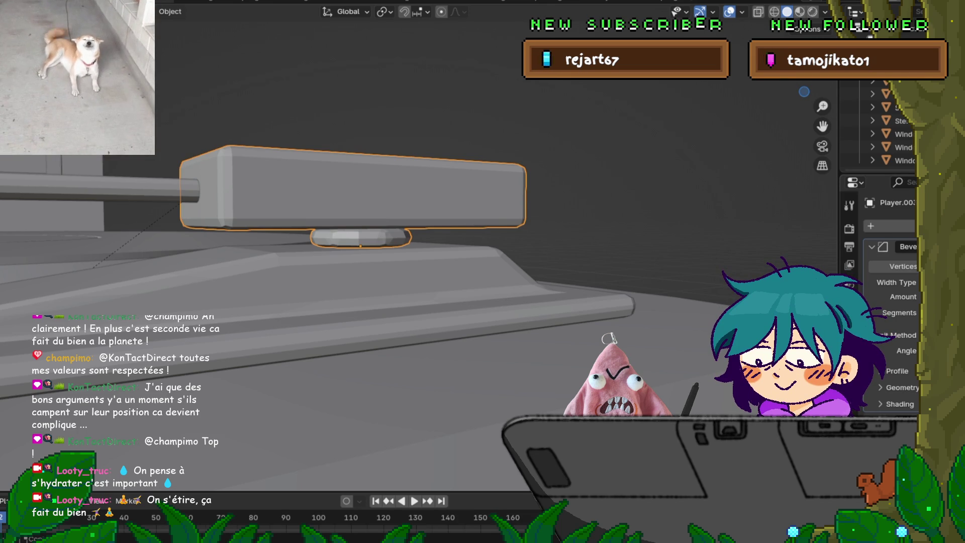
# Try the Vertex Group bevel limit method, then return to the Angle limit.
pyautogui.hotkey('ctrl', 'z')
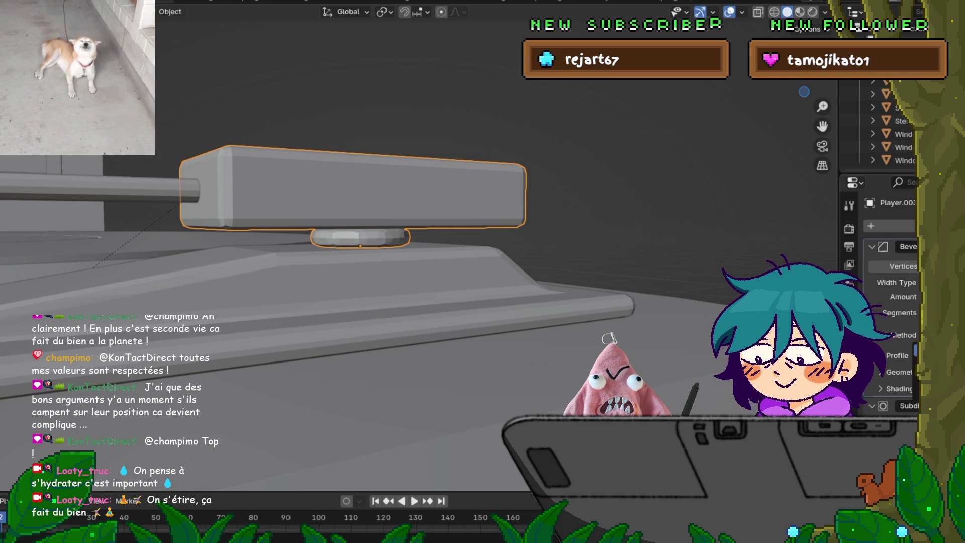
pyautogui.hotkey('ctrl', 'shift', 'z')
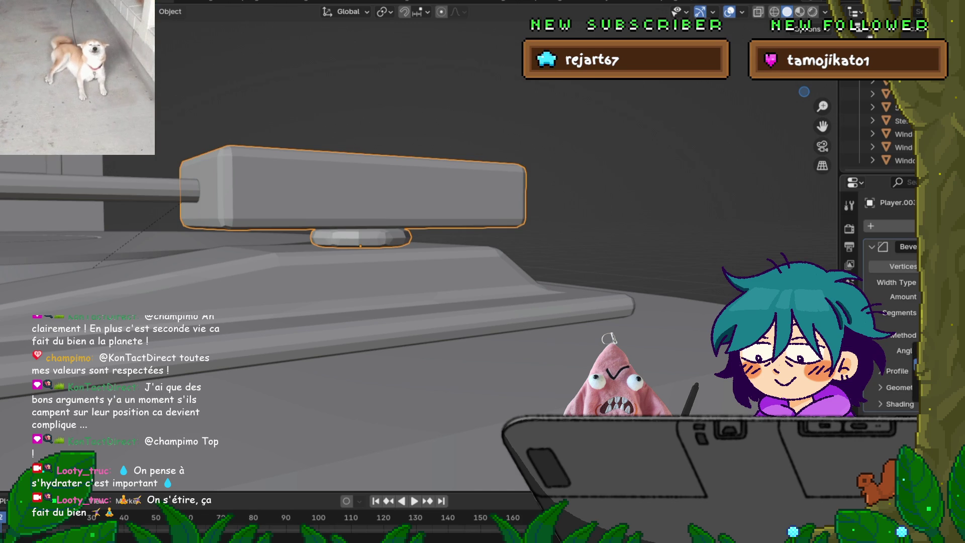
pyautogui.hotkey('ctrl', 'z')
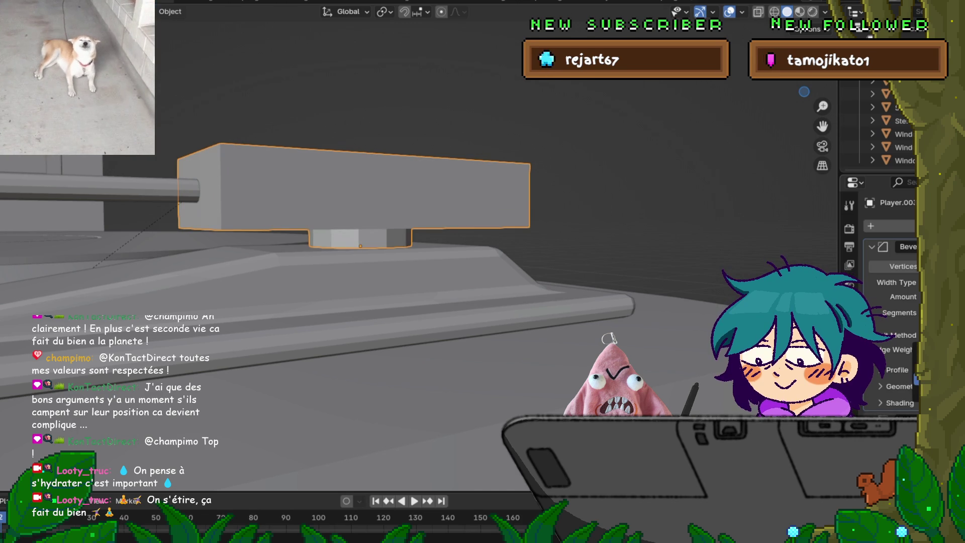
pyautogui.hotkey('ctrl', 'shift', 'z')
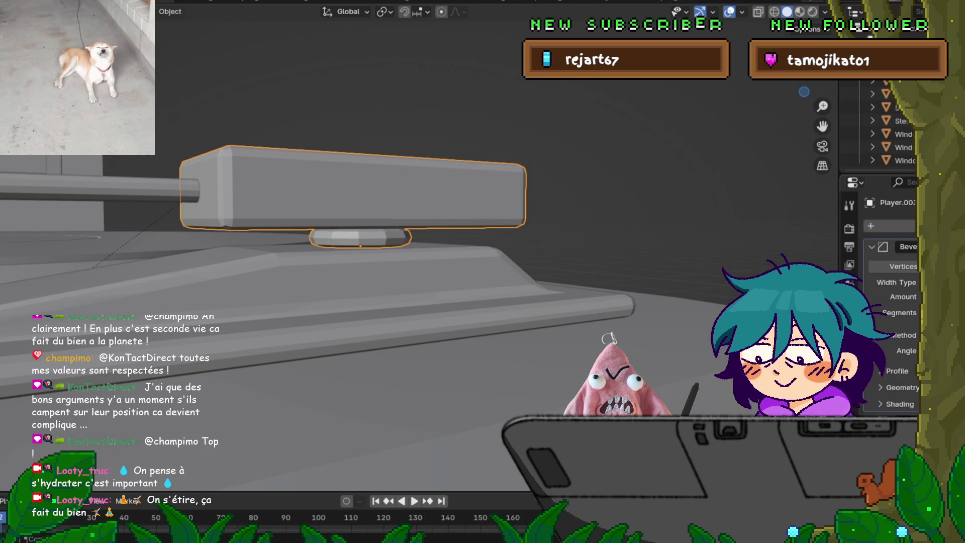
# Raise the head bevel's Amount and Segments, testing and reverting removal of the angle limit.
pyautogui.hotkey('ctrl', '1')
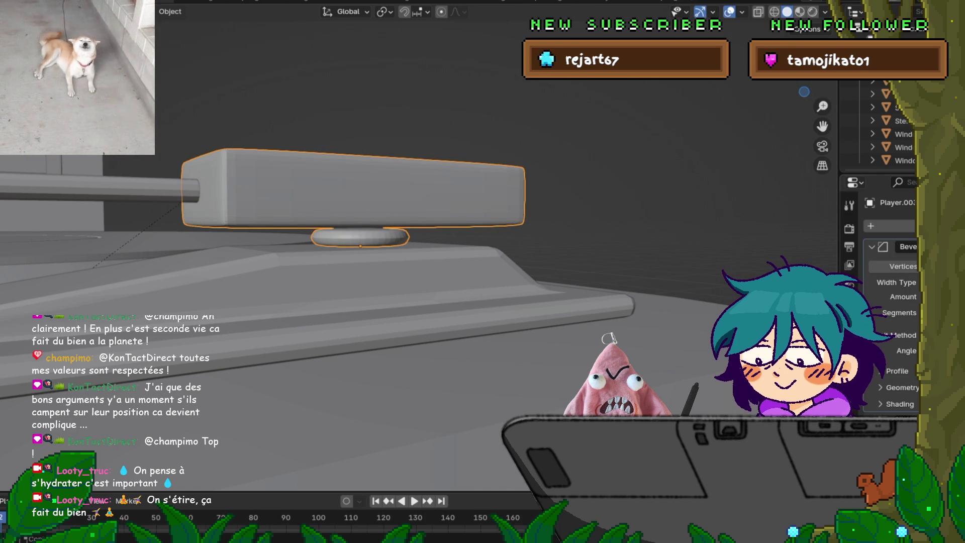
pyautogui.hotkey('ctrl', '2')
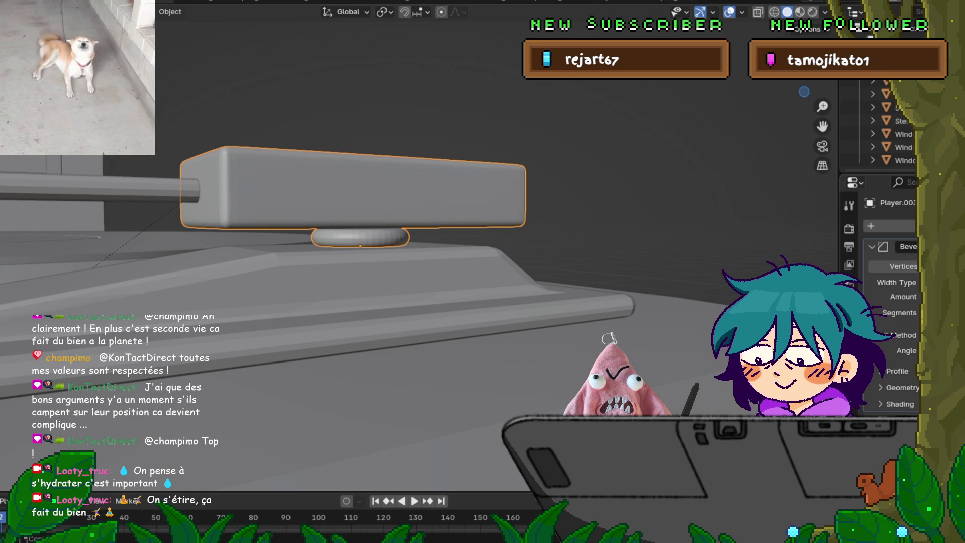
pyautogui.hotkey('ctrl', '1')
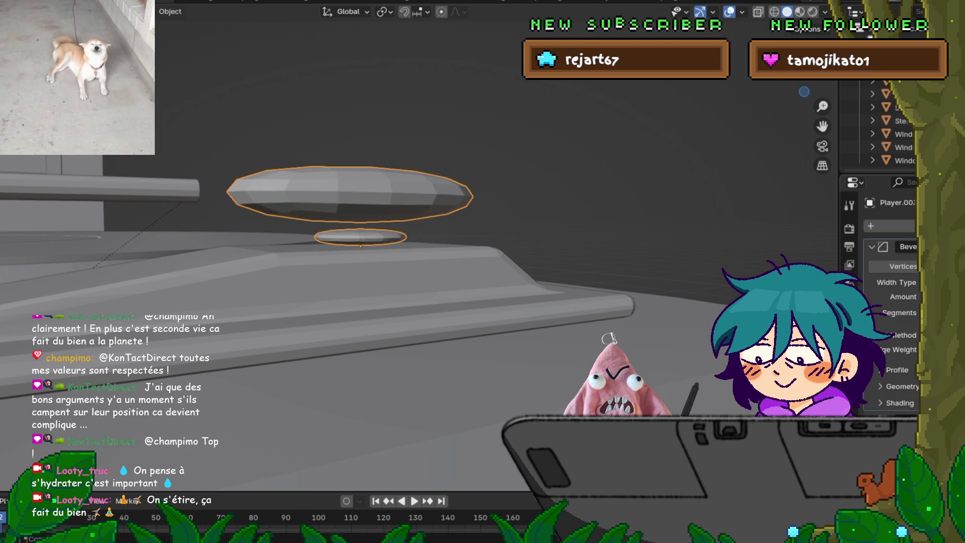
pyautogui.hotkey('ctrl', 'z')
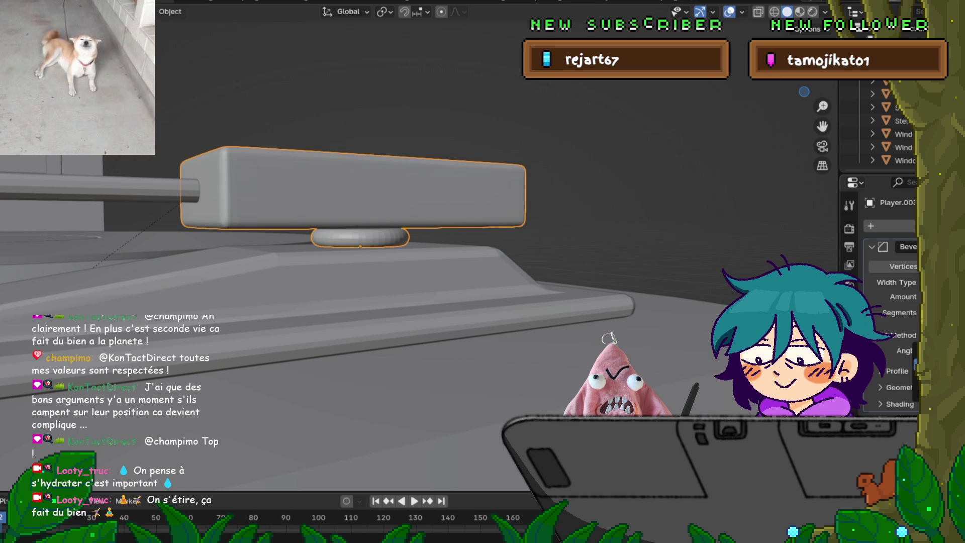
pyautogui.hotkey('ctrl', 'shift', 'z')
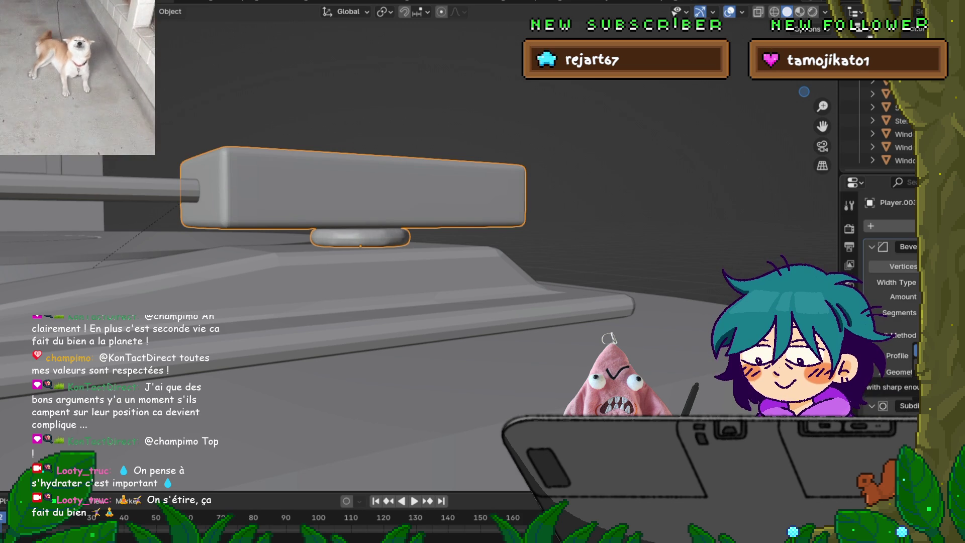
pyautogui.hotkey('ctrl', 'z')
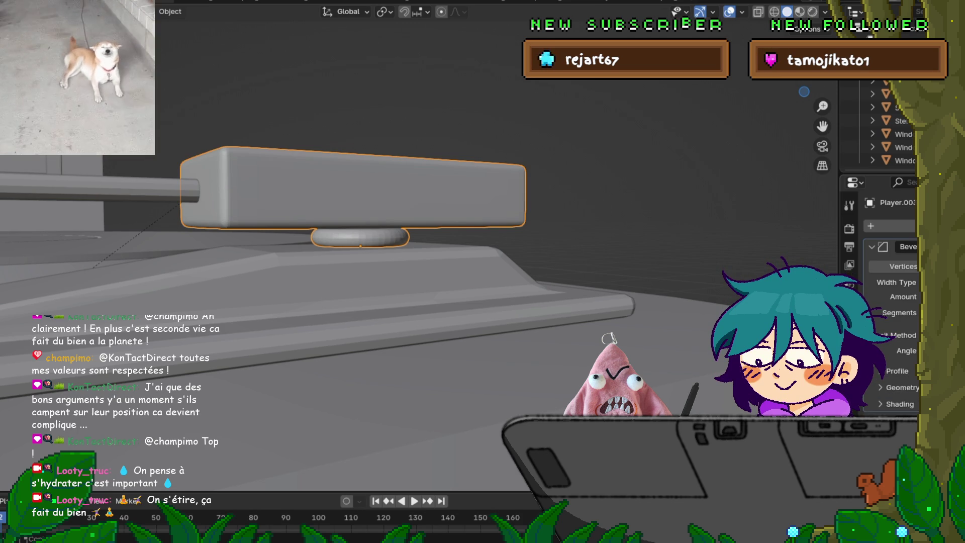
# Collapse the bevel's Profile and Geometry subpanels.
pyautogui.click(897, 370)
pyautogui.click(898, 370)
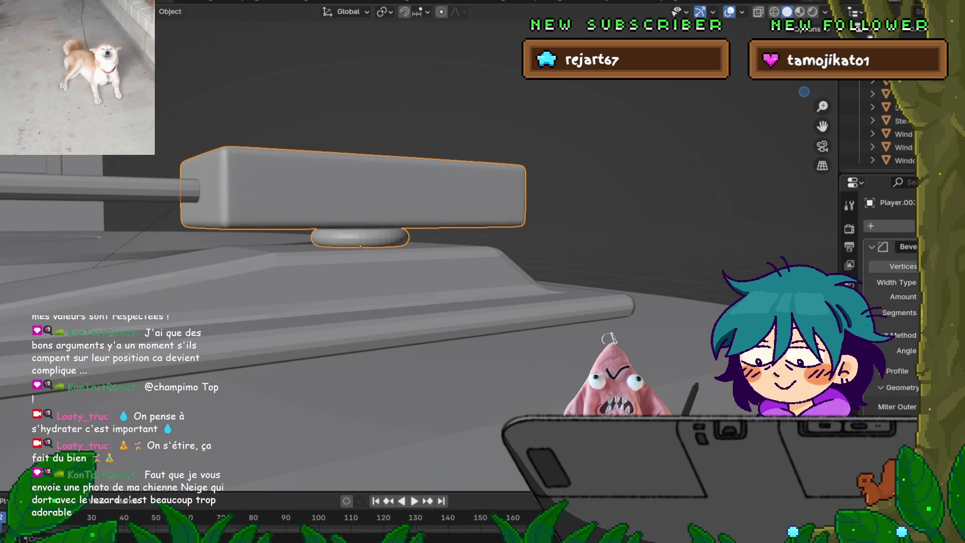
pyautogui.click(900, 387)
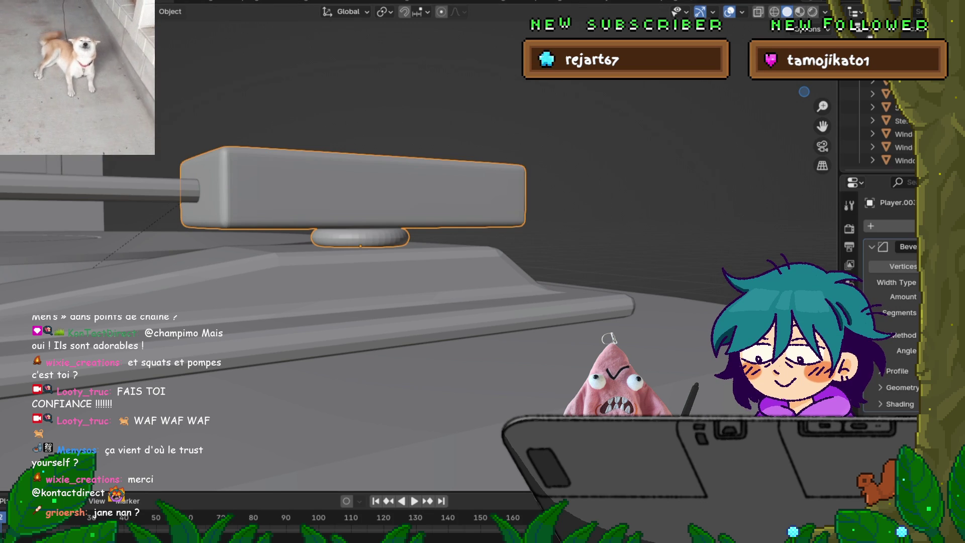
# Dismiss the File menu, then zoom out and orbit above the tonearm and deck.
pyautogui.press('F4')
pyautogui.press('Escape')
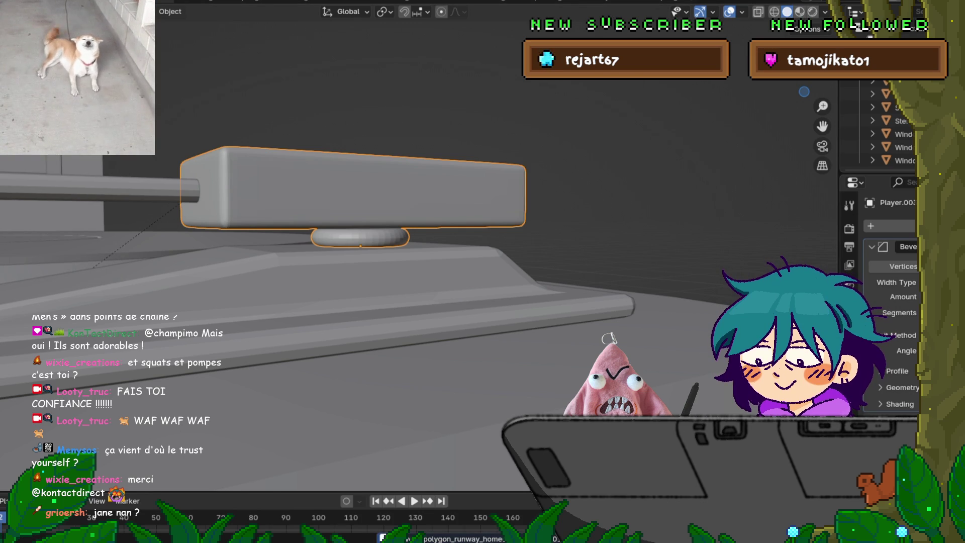
pyautogui.scroll(-3, 377, 216)
pyautogui.moveTo(382, 226)
pyautogui.mouseDown(button='middle')
pyautogui.moveTo(372, 201)
pyautogui.moveTo(387, 221)
pyautogui.moveTo(372, 224)
pyautogui.mouseUp(button='middle')
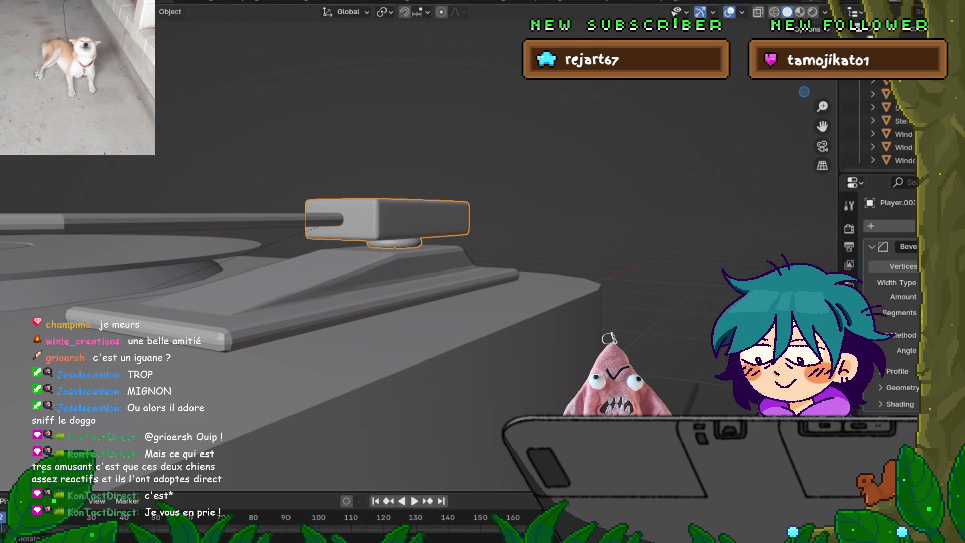
# Orbit to view the turntable from higher up.
pyautogui.moveTo(387, 236); pyautogui.dragTo(387, 274, button='middle')
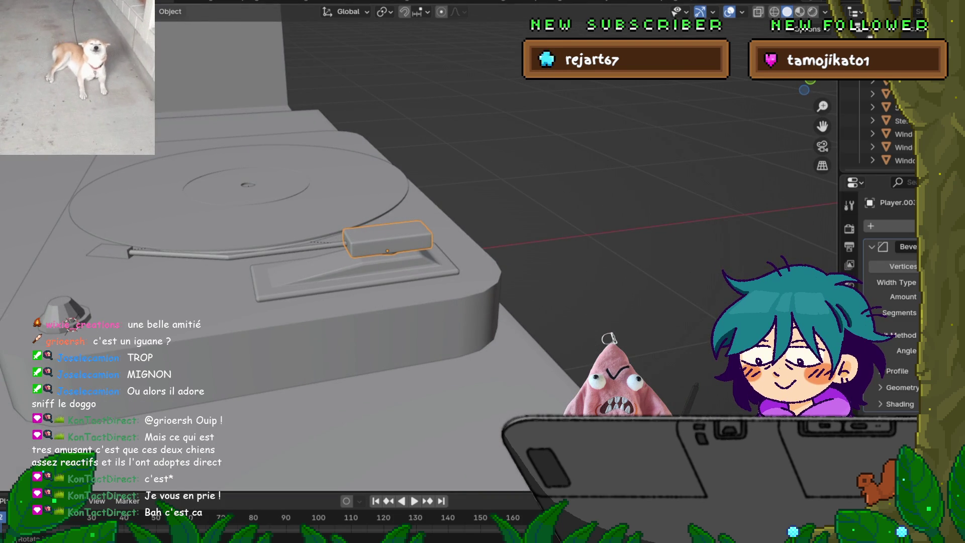
pyautogui.moveTo(482, 272)
pyautogui.mouseDown(button='middle')
pyautogui.moveTo(445, 290)
pyautogui.moveTo(467, 289)
pyautogui.moveTo(473, 304)
pyautogui.mouseUp(button='middle')
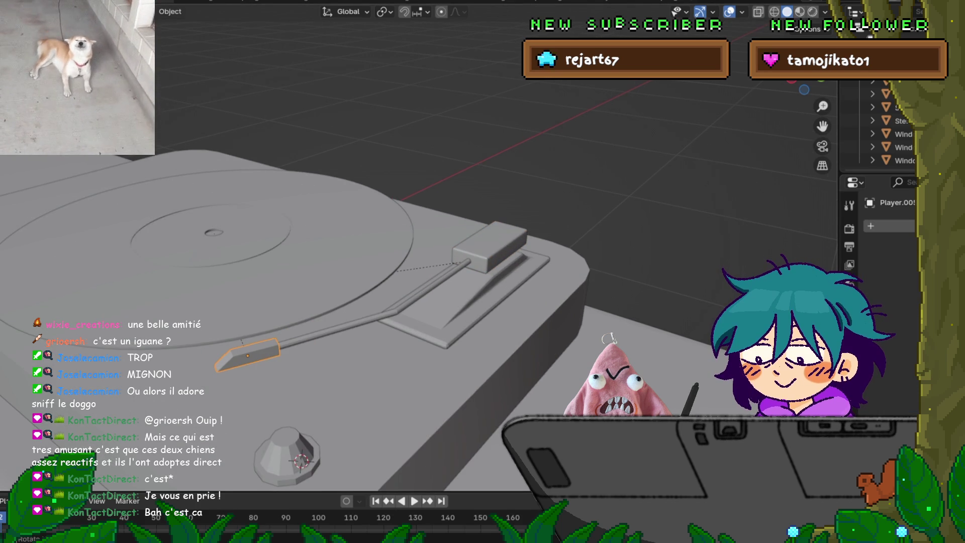
pyautogui.keyDown('shift'); pyautogui.click(452, 306); pyautogui.keyUp('shift')
# Copy the base plate's modifiers onto the headshell and zoom in on it.
pyautogui.hotkey('ctrl', 'l')
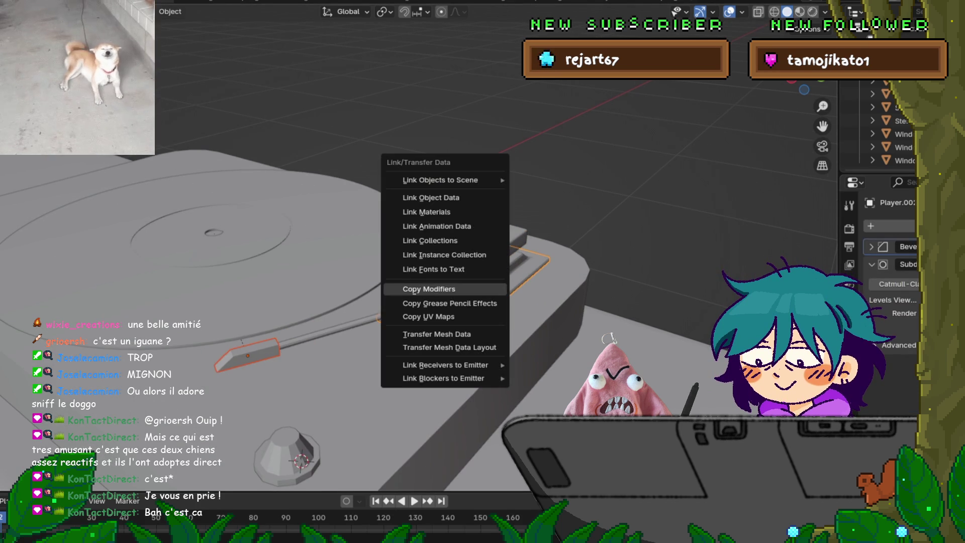
pyautogui.click(427, 282)
pyautogui.moveTo(452, 301); pyautogui.dragTo(460, 276, button='middle')
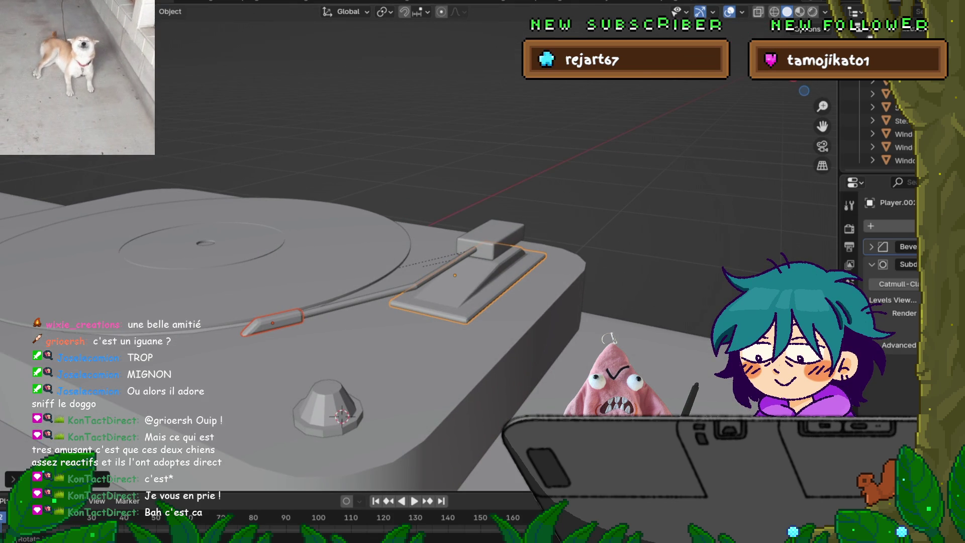
pyautogui.click(272, 322)
pyautogui.moveTo(272, 321); pyautogui.dragTo(294, 302, button='middle')
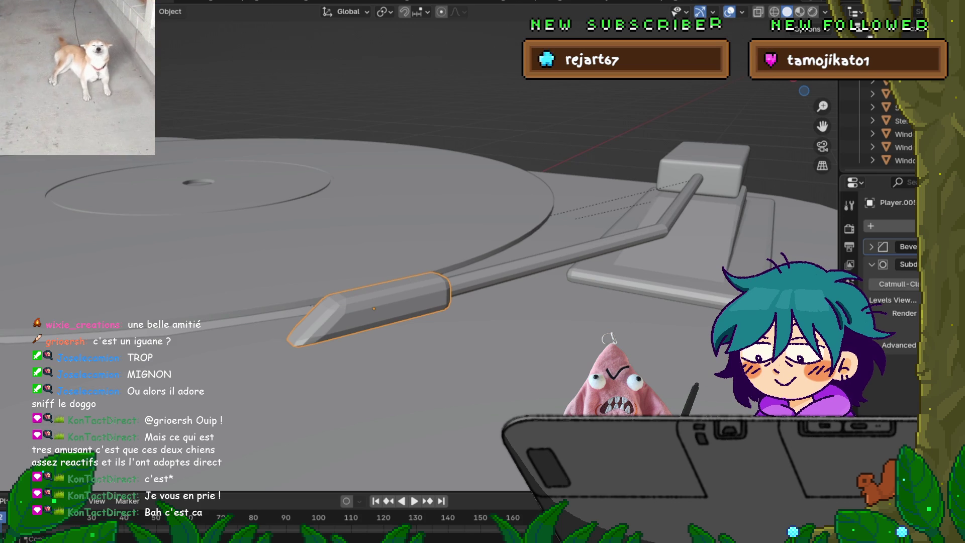
# Add a level-1 Subdivision Surface to the tonearm head and tweak its Bevel Segments.
pyautogui.click(871, 247)
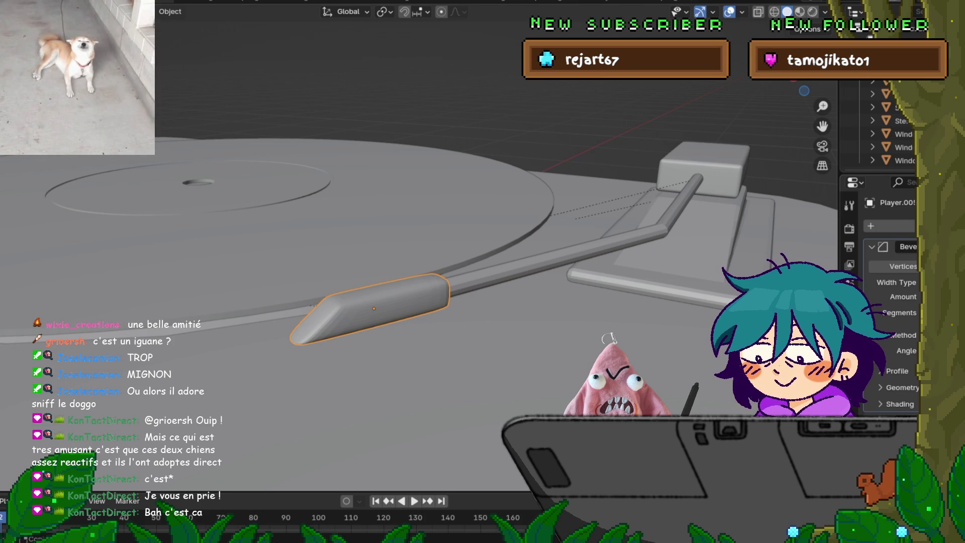
pyautogui.hotkey('ctrl', '1')
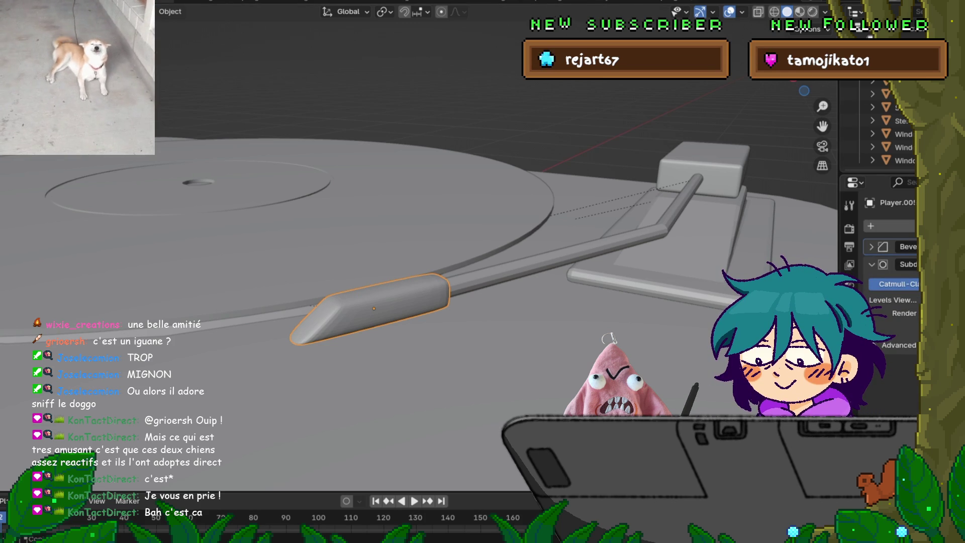
pyautogui.click(872, 246)
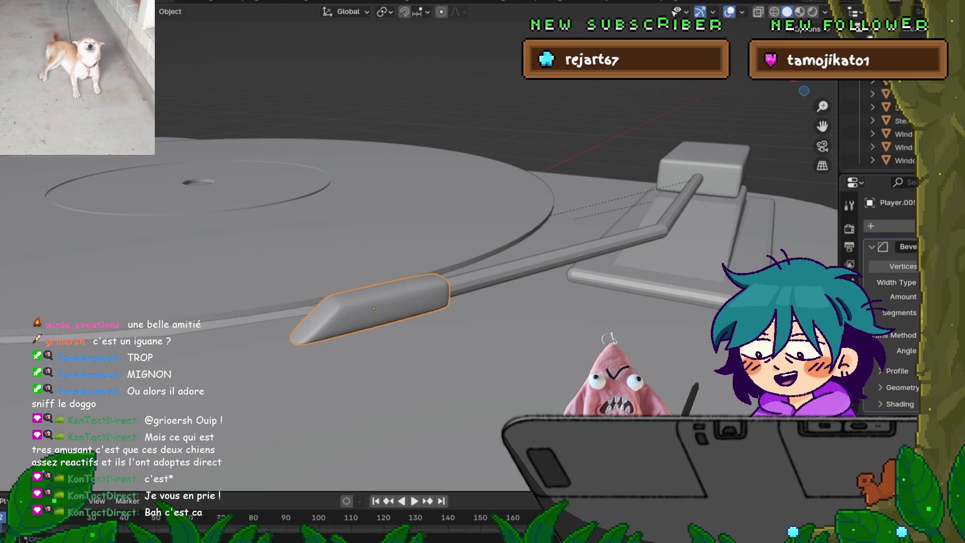
pyautogui.keyDown('ctrl'); pyautogui.scroll(1, 899, 312); pyautogui.keyUp('ctrl')
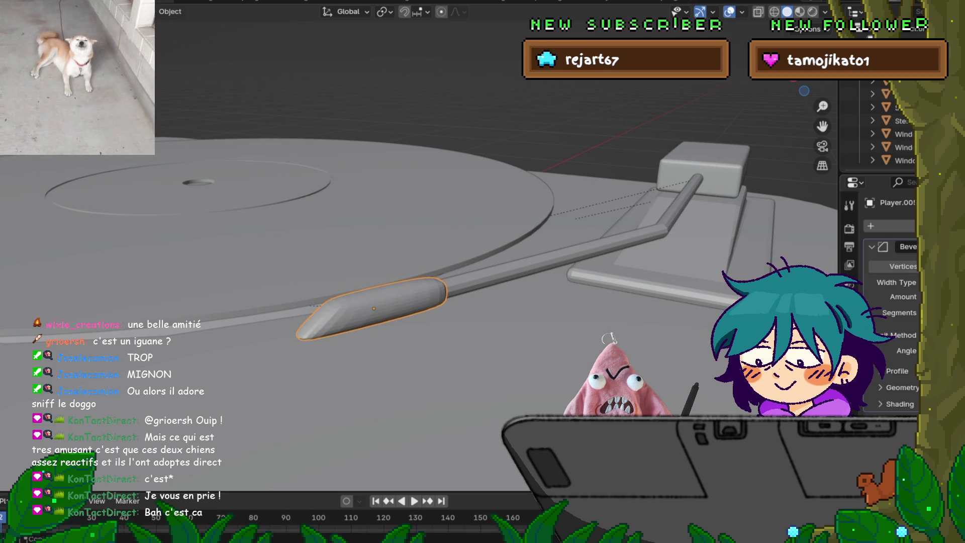
pyautogui.keyDown('ctrl'); pyautogui.scroll(-1, 899, 313); pyautogui.keyUp('ctrl')
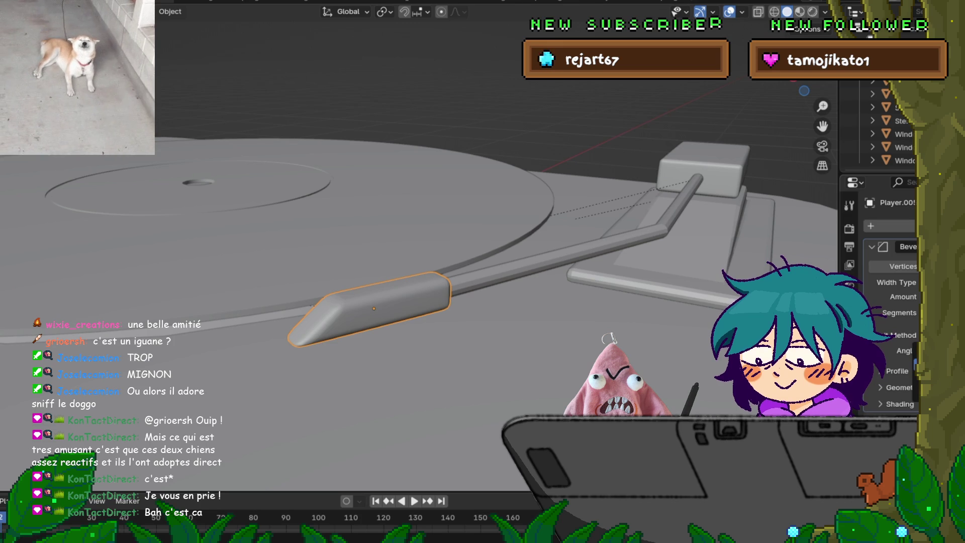
pyautogui.scroll(-1, 895, 352)
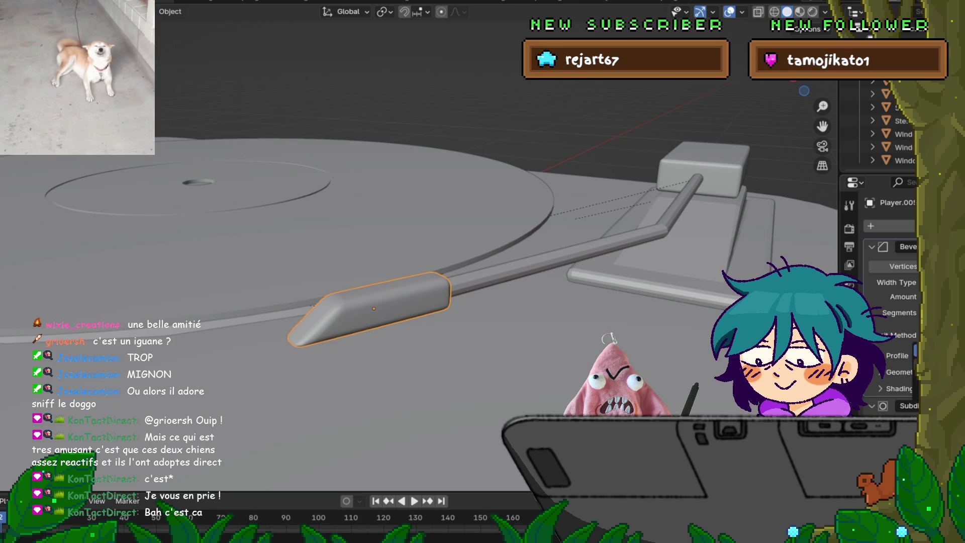
pyautogui.scroll(1, 894, 352)
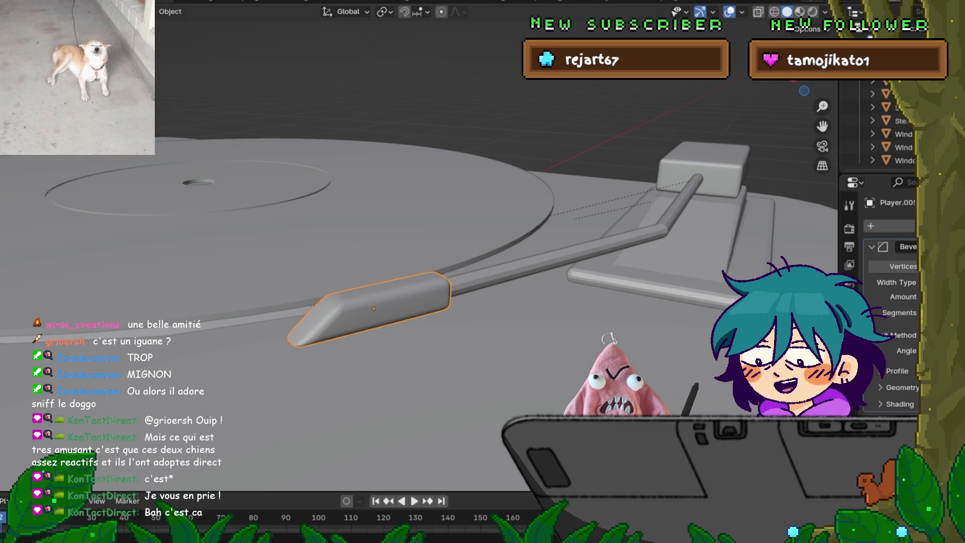
# Select the tonearm's arm rod and bring up its Object context menu.
pyautogui.moveTo(483, 272)
pyautogui.mouseDown(button='middle')
pyautogui.moveTo(452, 286)
pyautogui.moveTo(437, 271)
pyautogui.moveTo(442, 337)
pyautogui.mouseUp(button='middle')
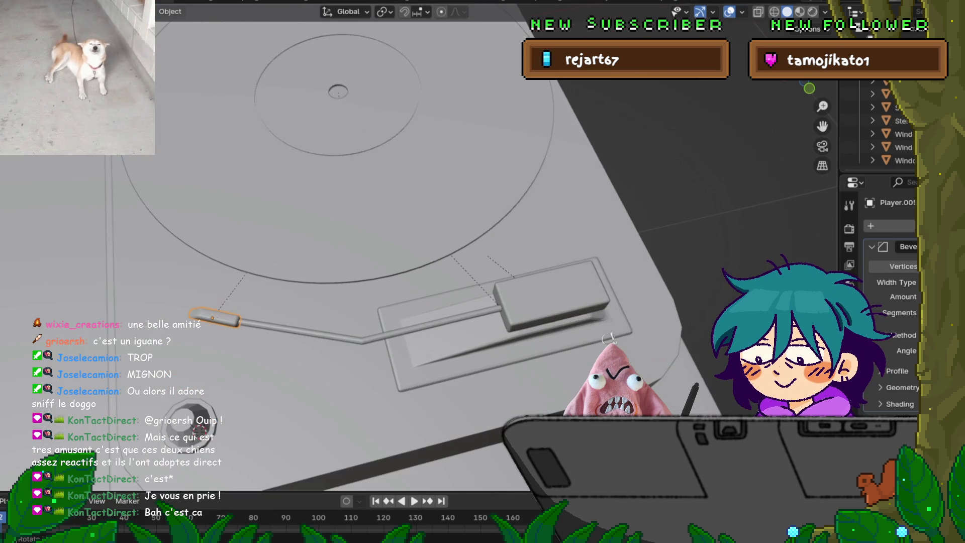
pyautogui.scroll(4, 442, 301)
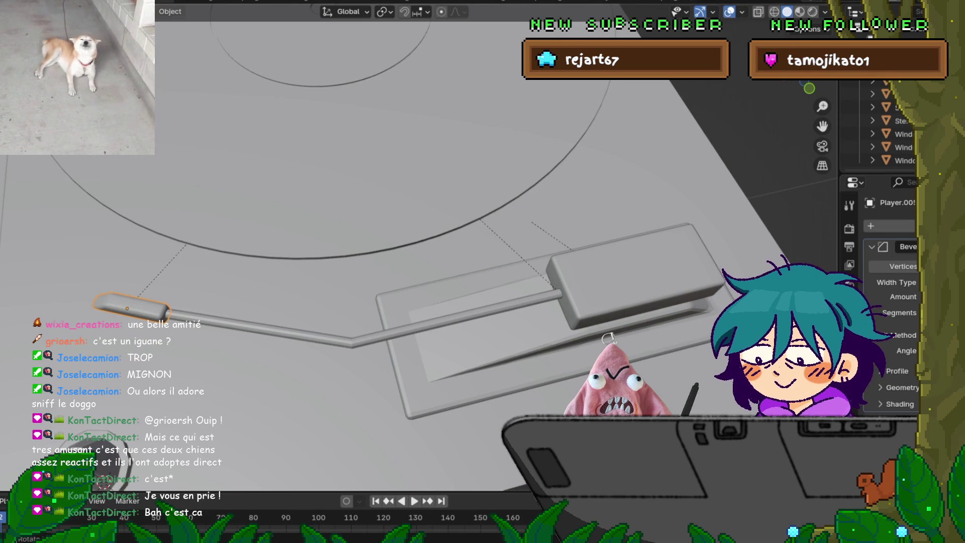
pyautogui.click(452, 318)
pyautogui.moveTo(452, 302); pyautogui.dragTo(442, 322, button='middle')
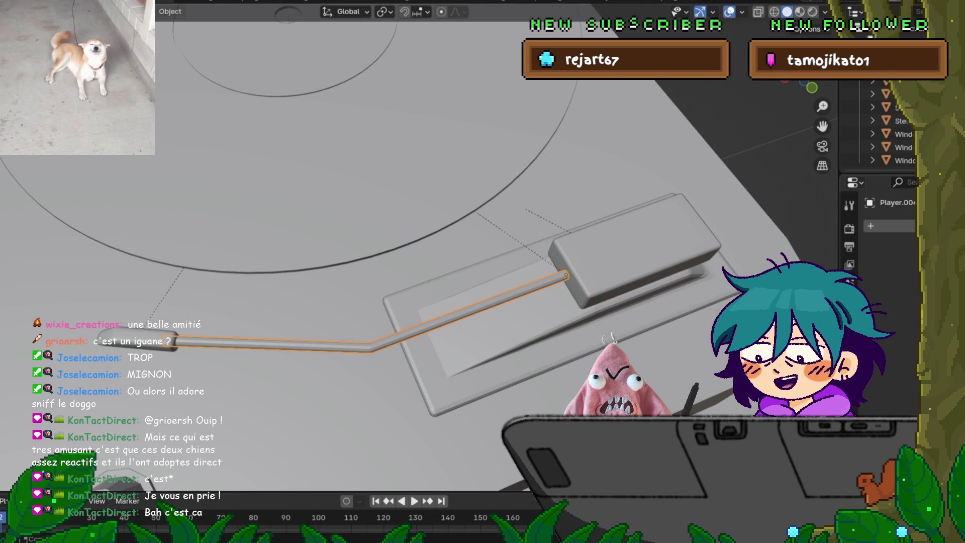
pyautogui.rightClick(402, 302)
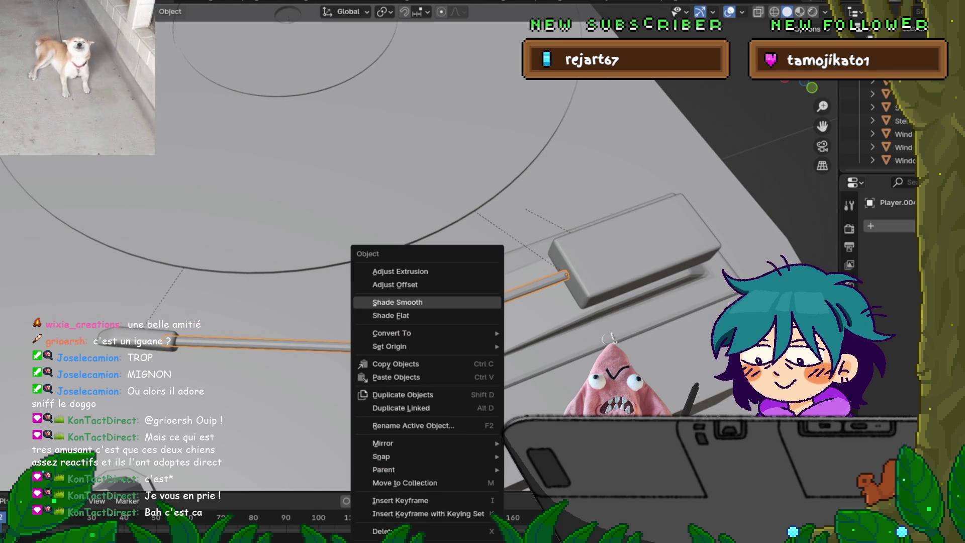
# Shade the tonearm rod smooth and enter Edit Mode on its curve from above.
pyautogui.click(397, 302)
pyautogui.moveTo(397, 302); pyautogui.dragTo(405, 330, button='middle')
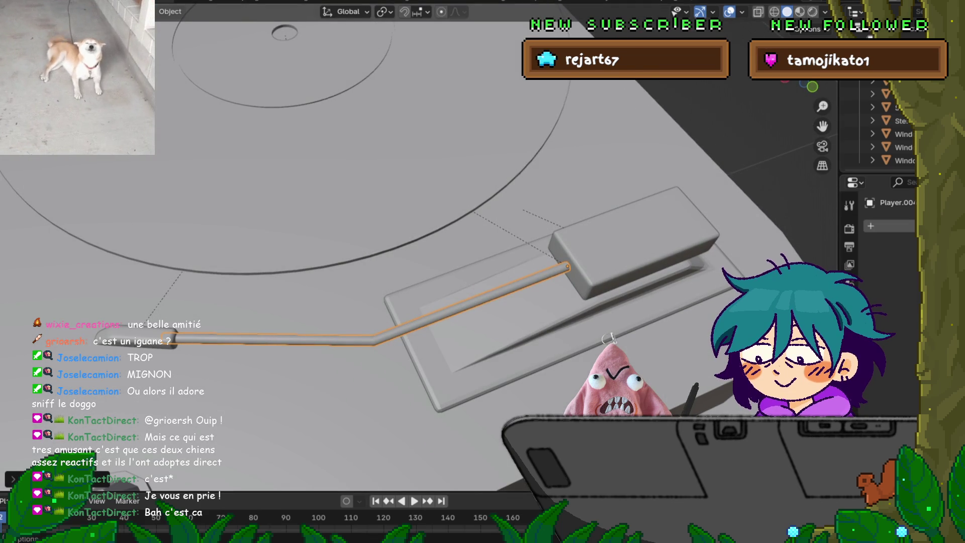
pyautogui.press('Tab')
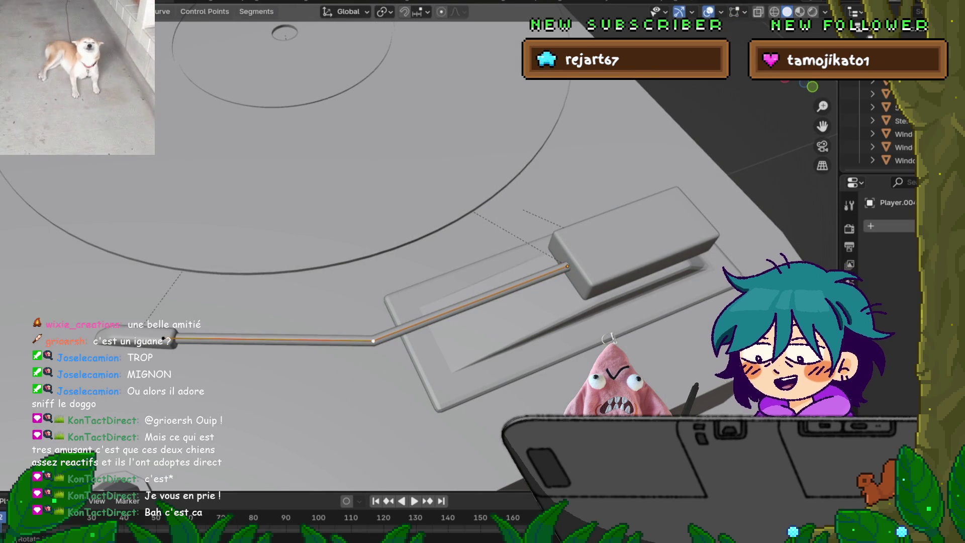
# Select the curve point at the rod's bend, cancelling a move and box selection.
pyautogui.press('g')
pyautogui.press('Escape')
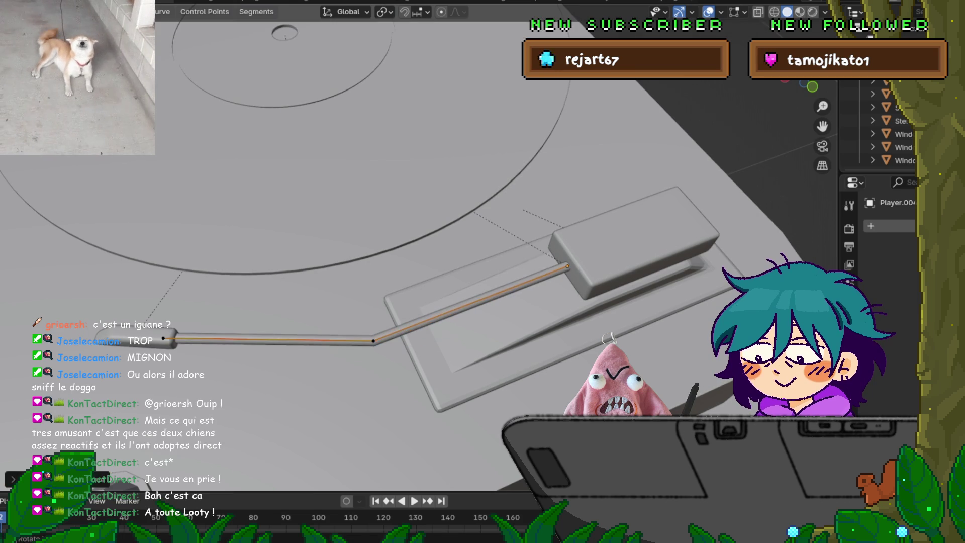
pyautogui.click(373, 341)
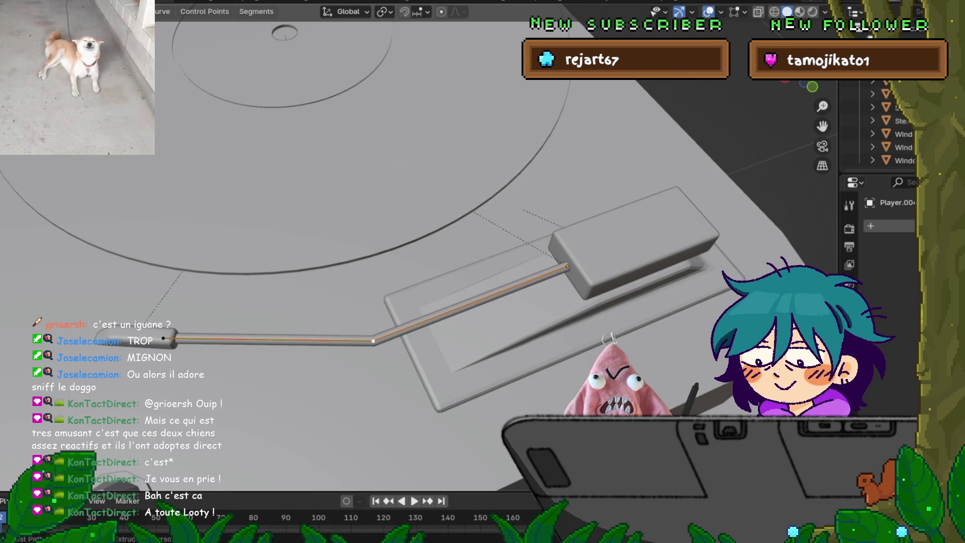
pyautogui.press('b')
pyautogui.press('Escape')
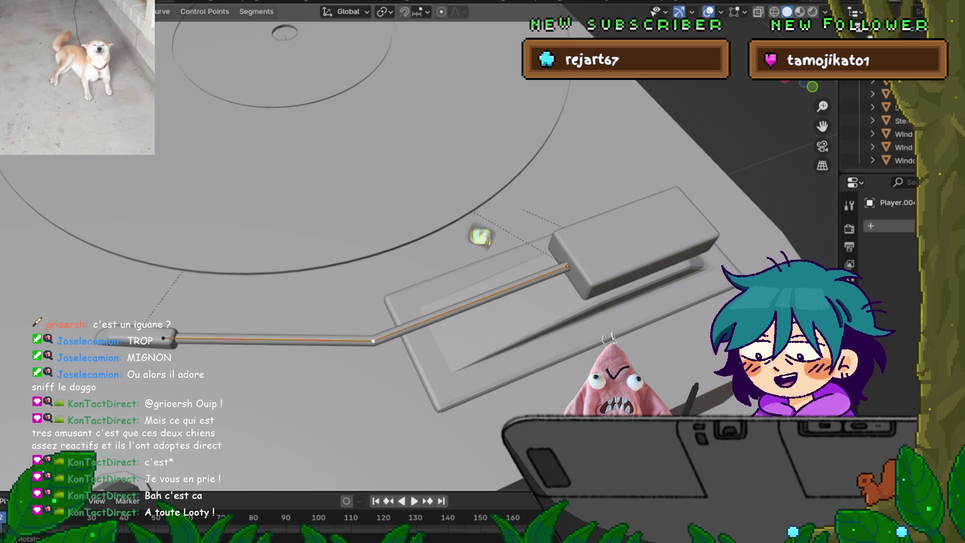
# Reframe the view around the tonearm, dismiss the curve context menu, and show the File menu.
pyautogui.moveTo(481, 239); pyautogui.dragTo(503, 222, button='middle')
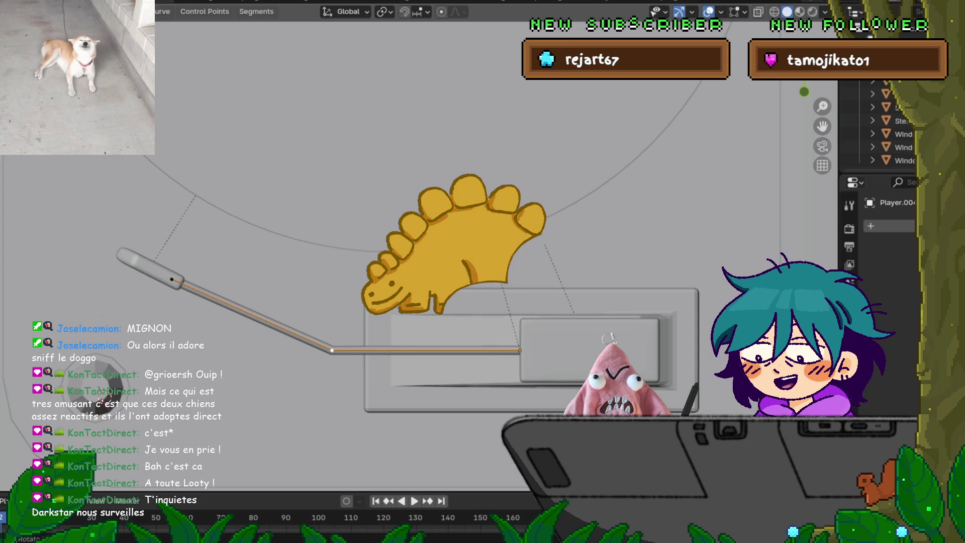
pyautogui.moveTo(101, 387)
pyautogui.keyDown('shift'); pyautogui.mouseDown(button='middle')
pyautogui.moveTo(116, 375)
pyautogui.moveTo(59, 367)
pyautogui.moveTo(50, 349)
pyautogui.mouseUp(button='middle'); pyautogui.keyUp('shift')
pyautogui.scroll(1, 115, 375)
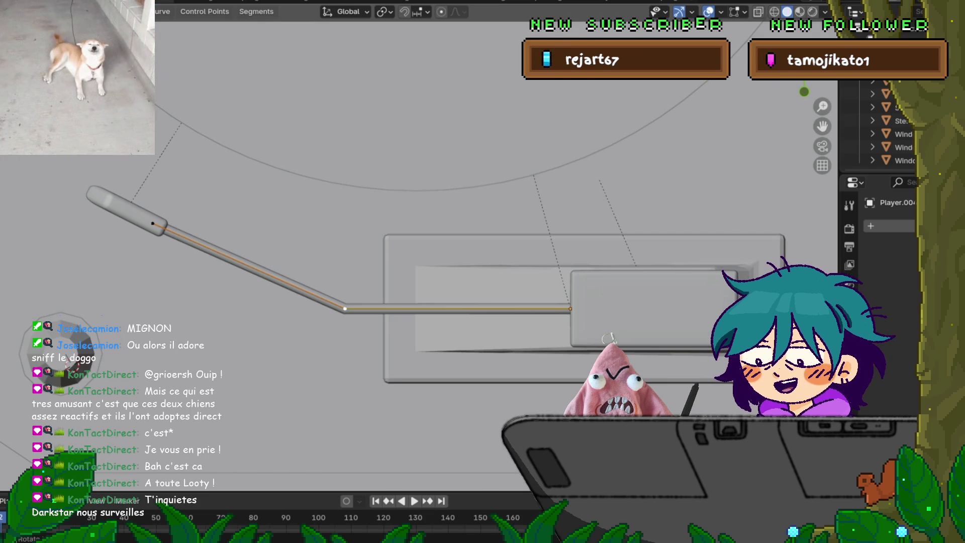
pyautogui.moveTo(452, 251); pyautogui.dragTo(472, 246, button='middle')
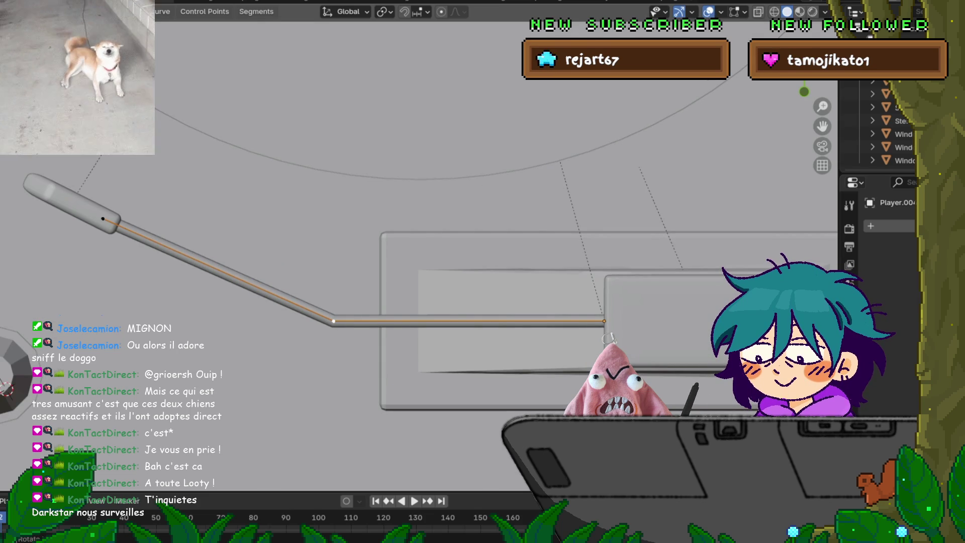
pyautogui.rightClick(211, 189)
pyautogui.click(212, 276)
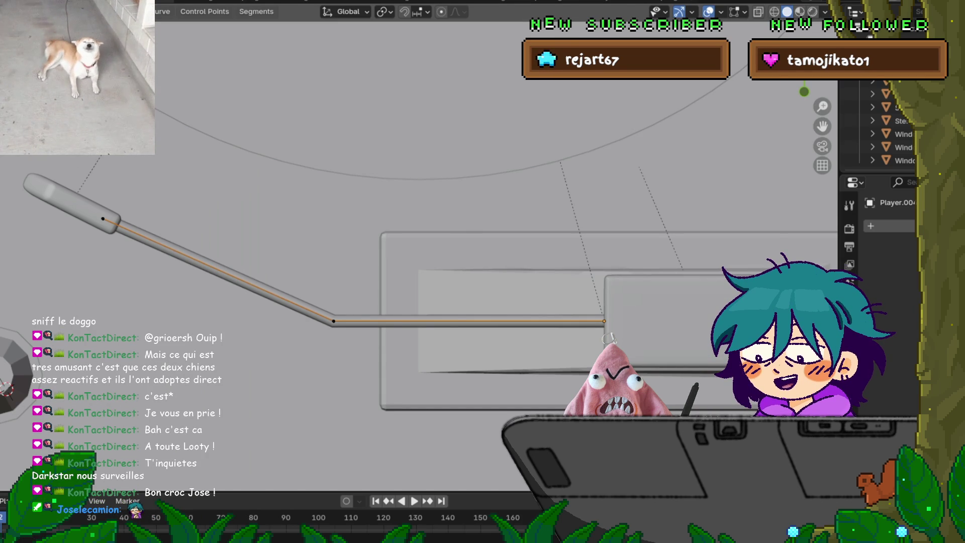
pyautogui.click(10, 3)
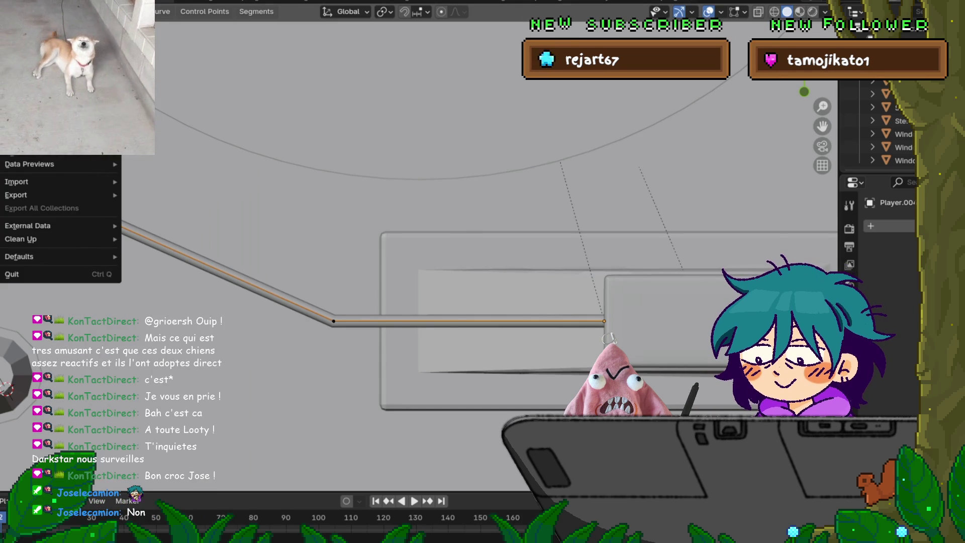
# Close the File menu and zoom out to a tilted perspective of the whole turntable.
pyautogui.press('Escape')
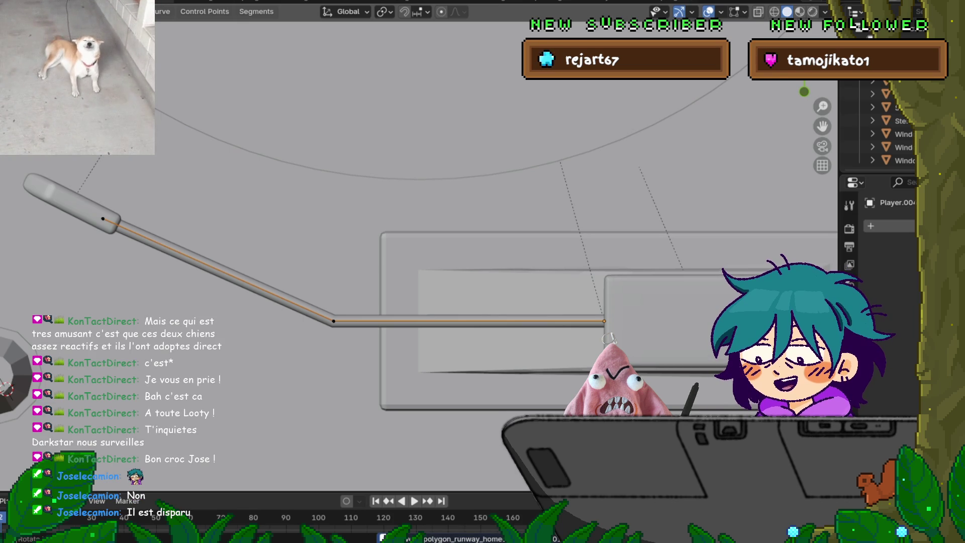
pyautogui.scroll(-4, 401, 246)
pyautogui.moveTo(402, 251)
pyautogui.mouseDown(button='middle')
pyautogui.moveTo(439, 349)
pyautogui.moveTo(452, 347)
pyautogui.moveTo(437, 352)
pyautogui.mouseUp(button='middle')
# Exit Edit Mode on the bent tonearm curve and dismiss the stray File menu.
pyautogui.scroll(3, 440, 350)
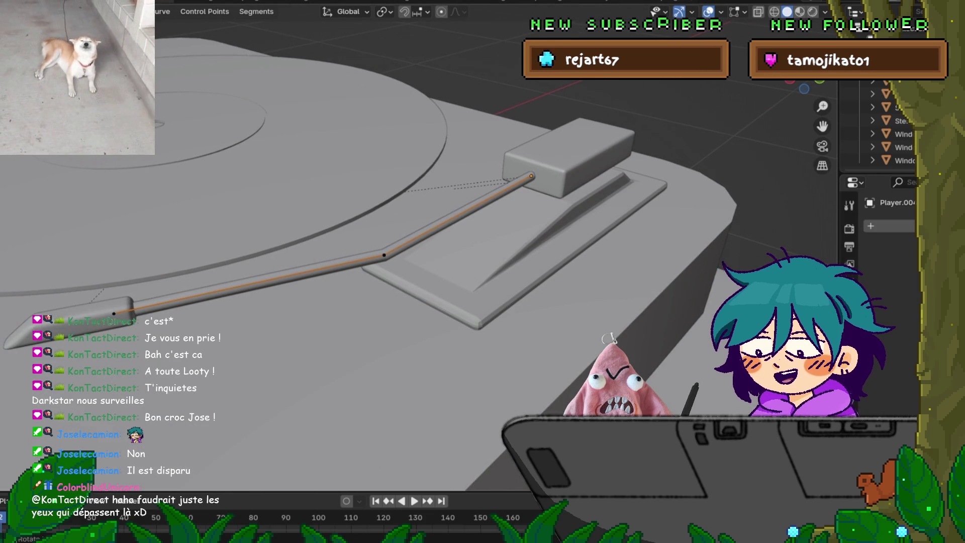
pyautogui.press('Tab')
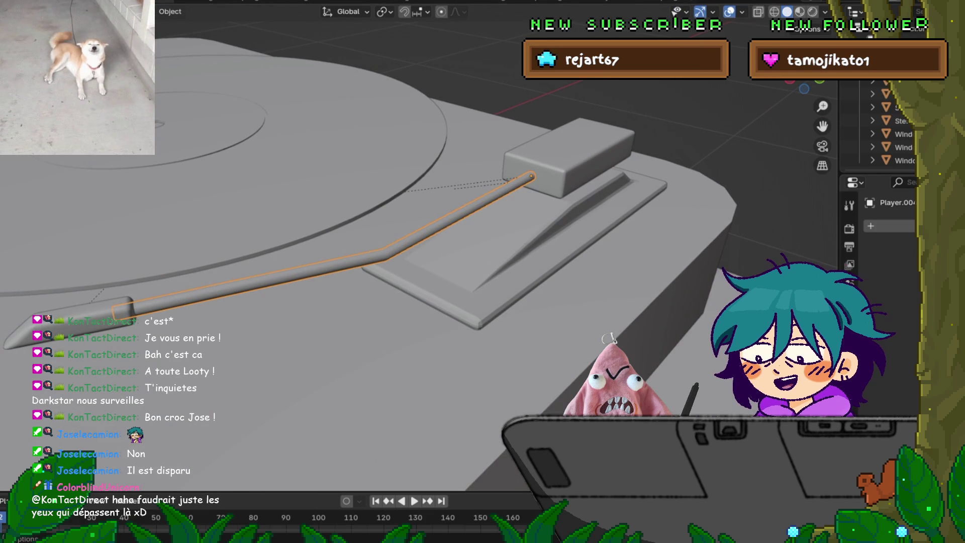
pyautogui.press('F4')
pyautogui.press('Escape')
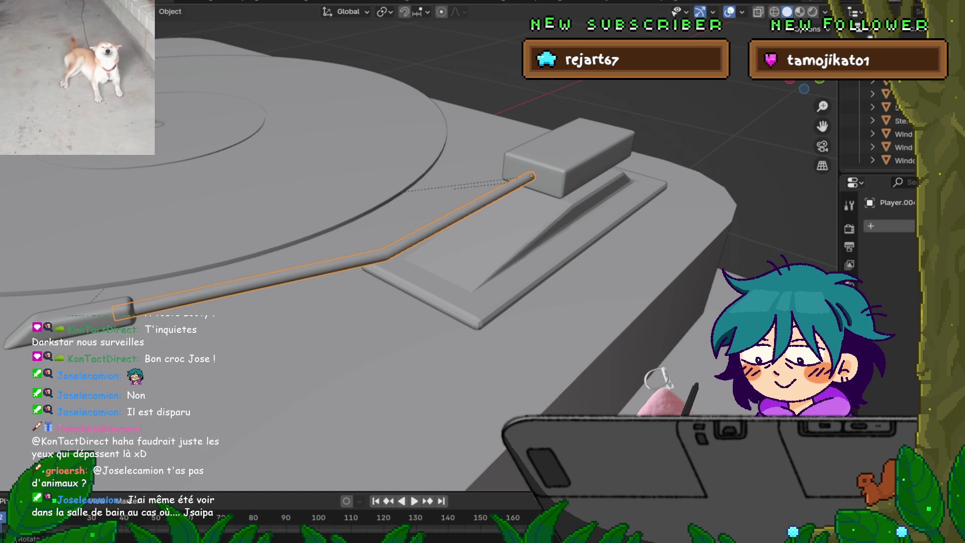
pyautogui.press('Up')
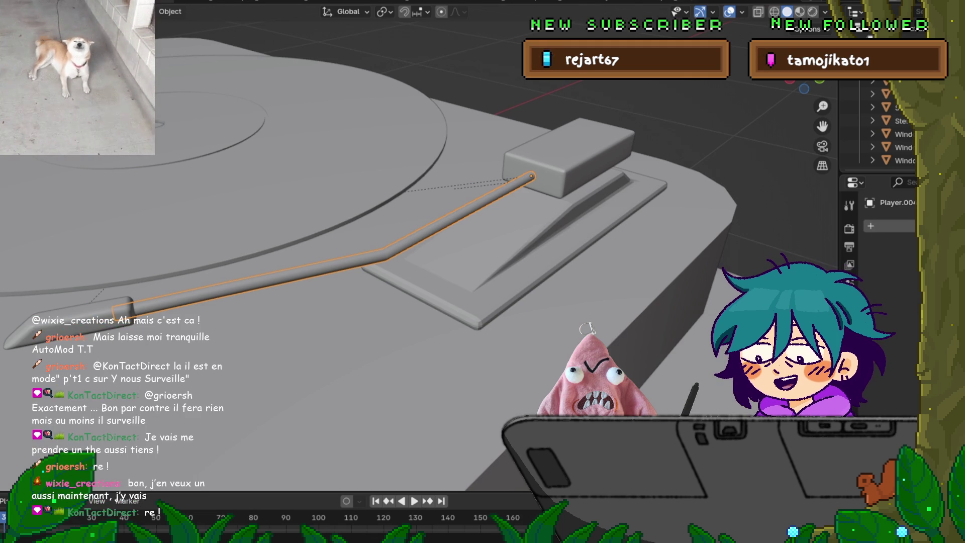
# Zoom the view out over the deck holding the finished tonearm.
pyautogui.scroll(-5, 372, 271)
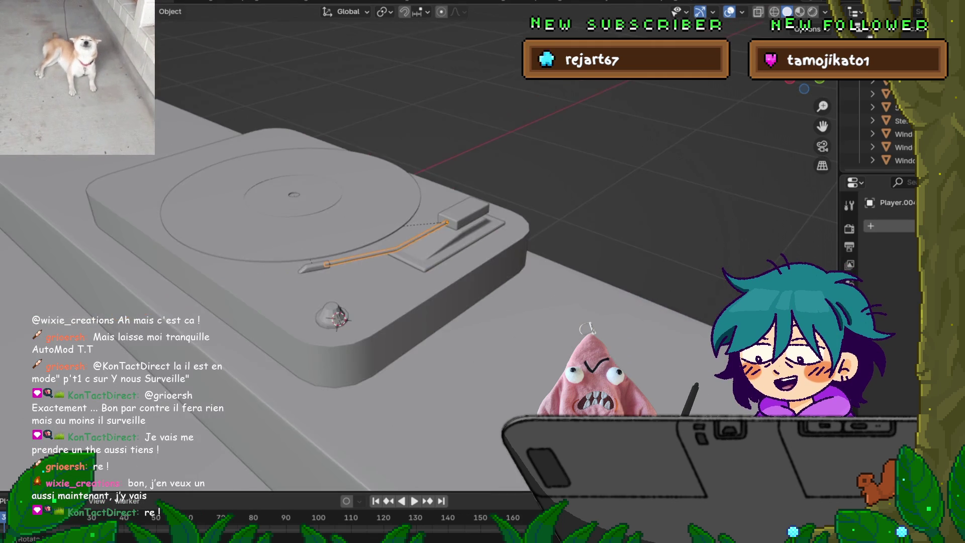
# Copy the pivot block's bevel modifiers onto the deck knob with Ctrl+L Copy Modifiers.
pyautogui.scroll(-2, 352, 251)
pyautogui.scroll(5, 352, 252)
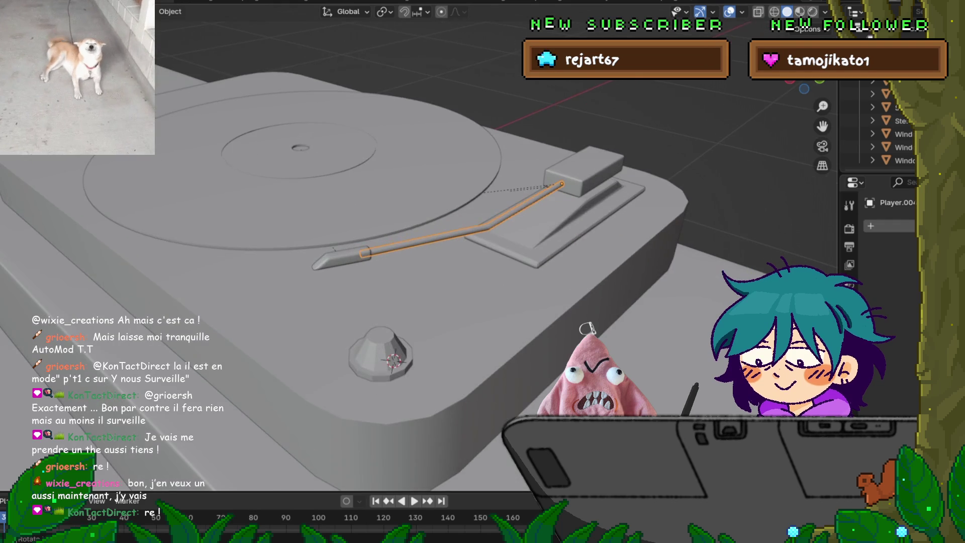
pyautogui.scroll(-2, 352, 252)
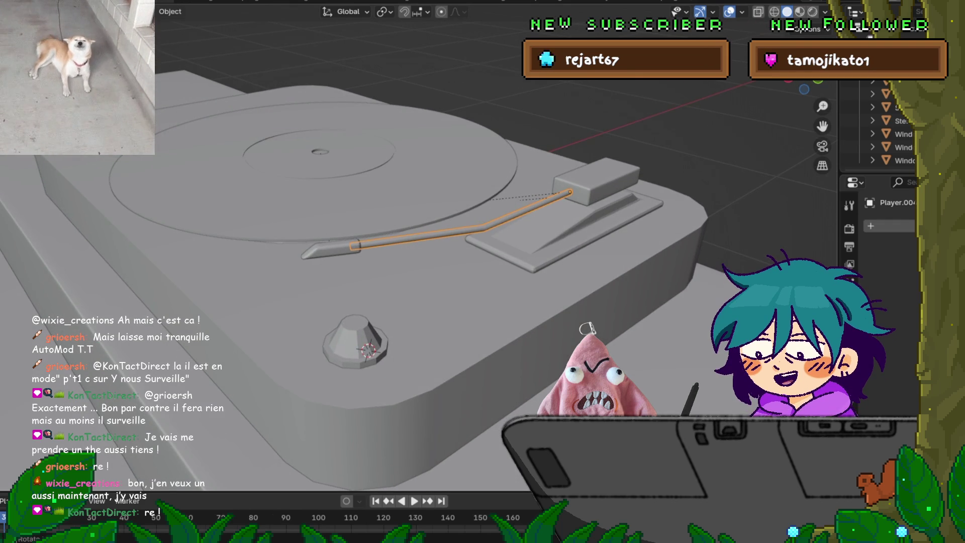
pyautogui.scroll(2, 352, 251)
pyautogui.click(513, 169)
pyautogui.keyDown('shift'); pyautogui.click(238, 324); pyautogui.keyUp('shift')
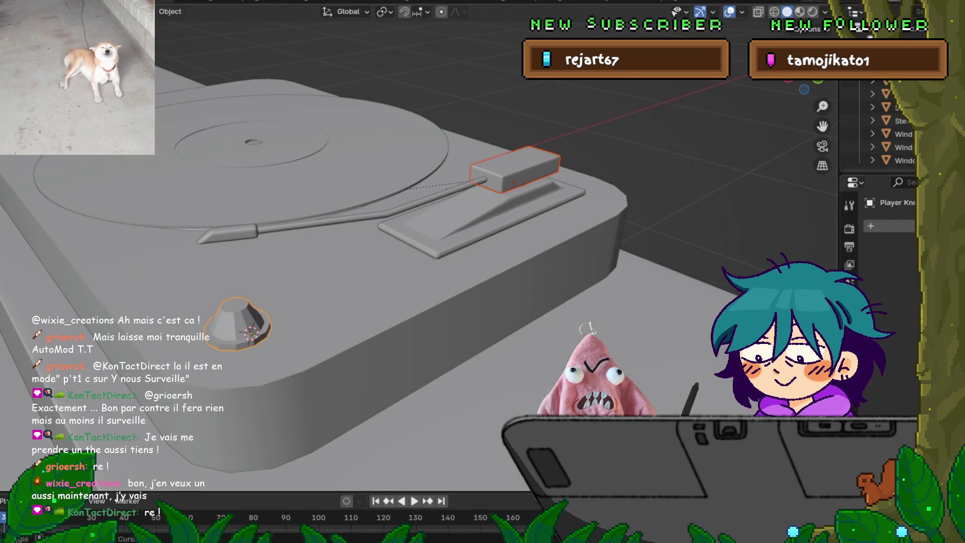
pyautogui.hotkey('ctrl', 'l')
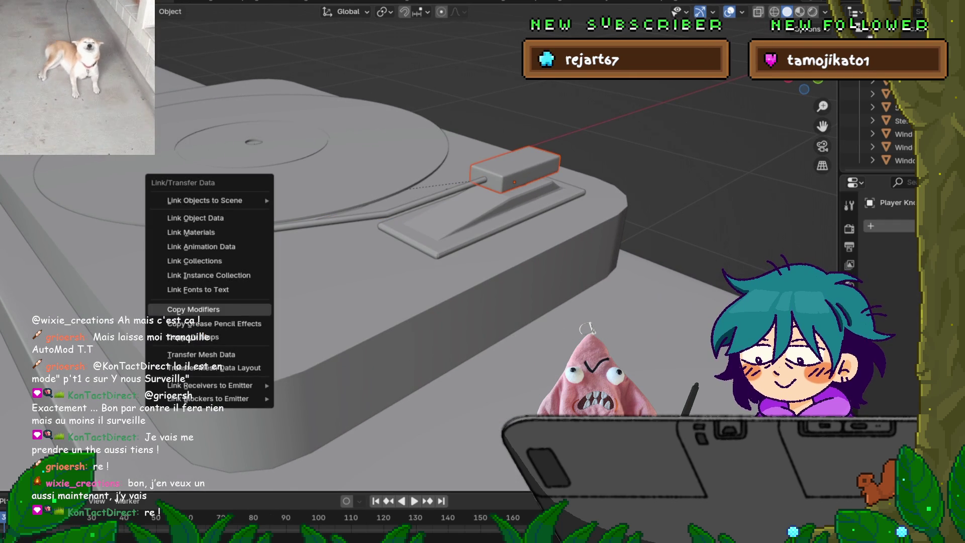
pyautogui.click(237, 312)
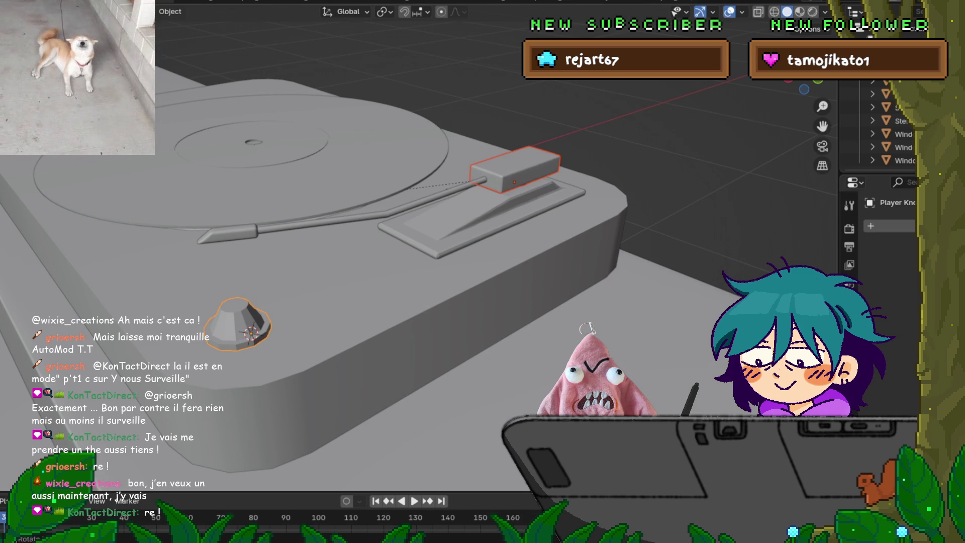
pyautogui.keyDown('shift'); pyautogui.click(512, 171); pyautogui.keyUp('shift')
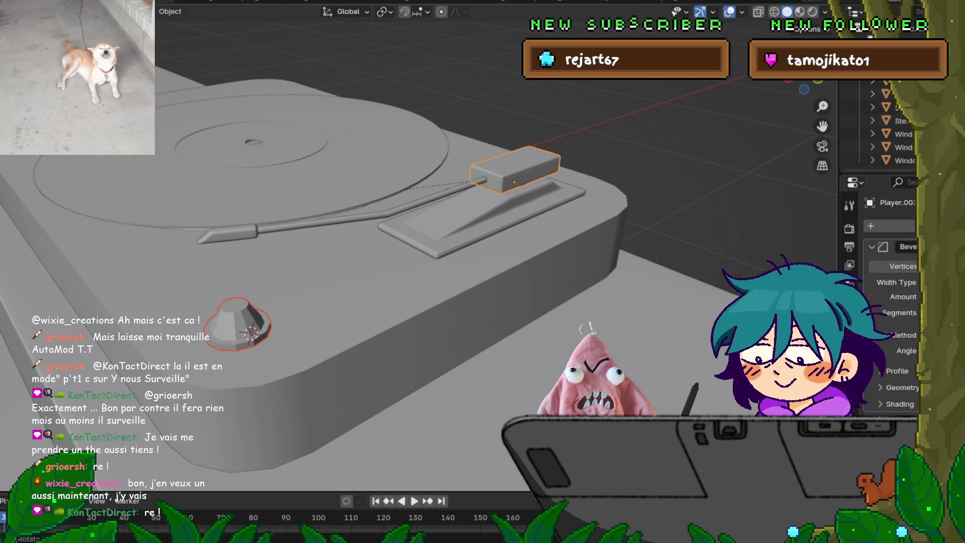
pyautogui.hotkey('ctrl', 'l')
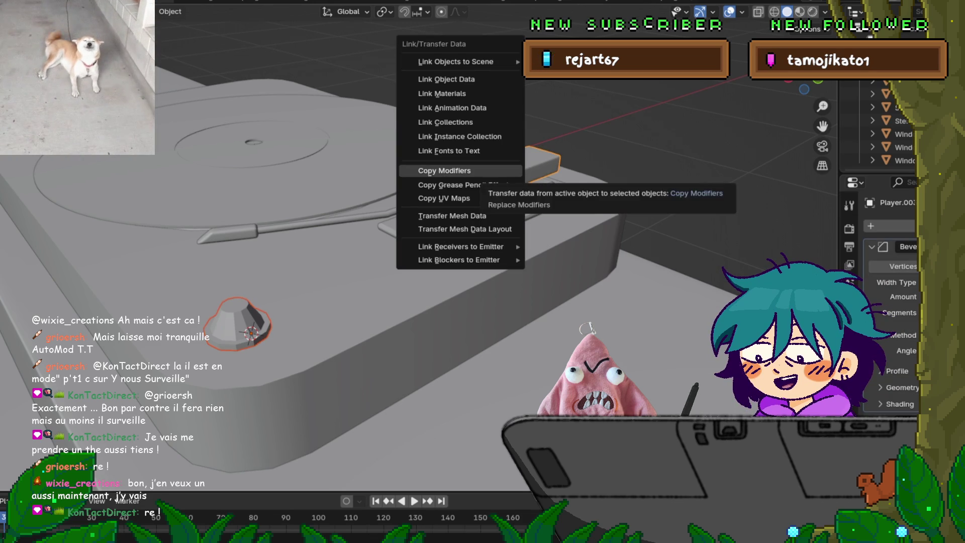
pyautogui.click(495, 168)
pyautogui.moveTo(495, 169)
pyautogui.mouseDown(button='middle')
pyautogui.moveTo(507, 173)
pyautogui.moveTo(483, 176)
pyautogui.mouseUp(button='middle')
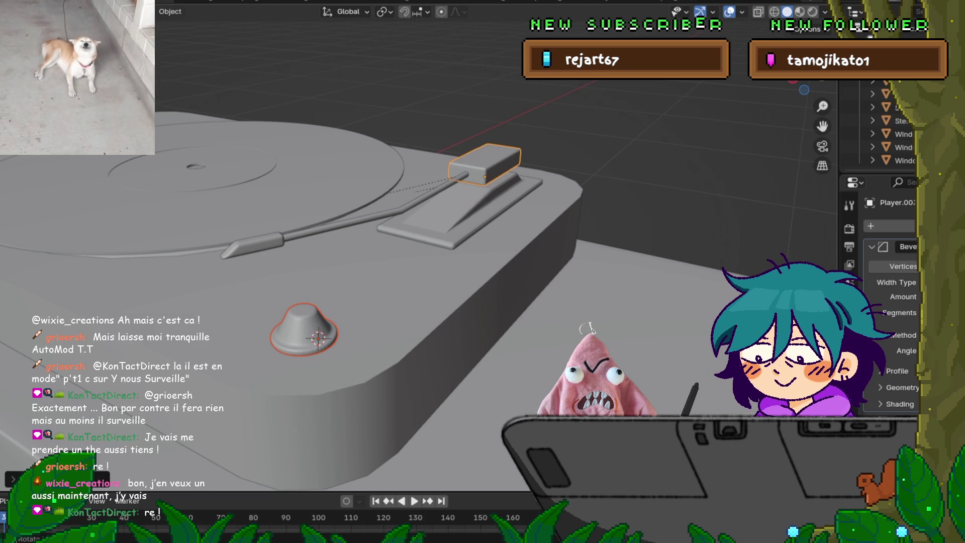
# Place a copy of the bevelled knob beside the original, constrained to the Y axis.
pyautogui.click(304, 329)
pyautogui.moveTo(303, 329); pyautogui.dragTo(362, 366, button='middle')
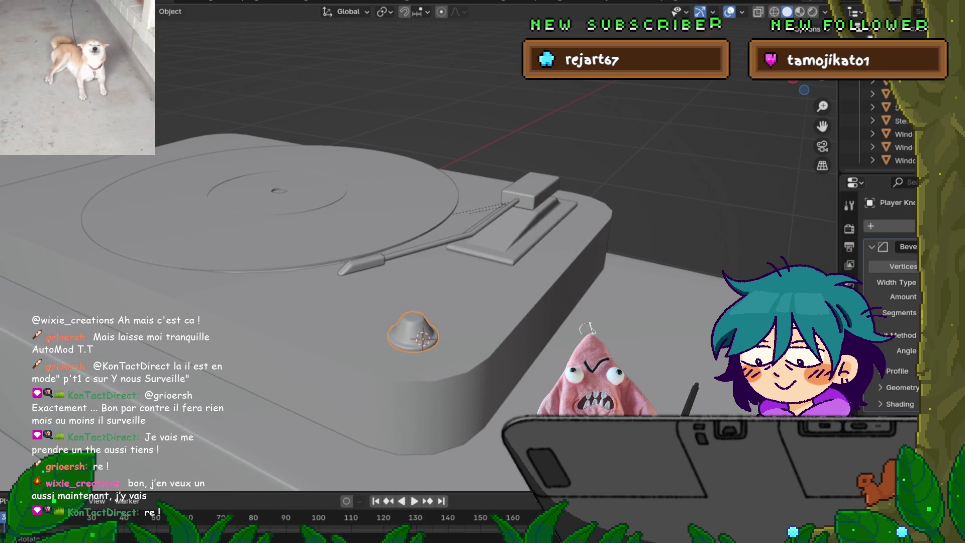
pyautogui.press('g')
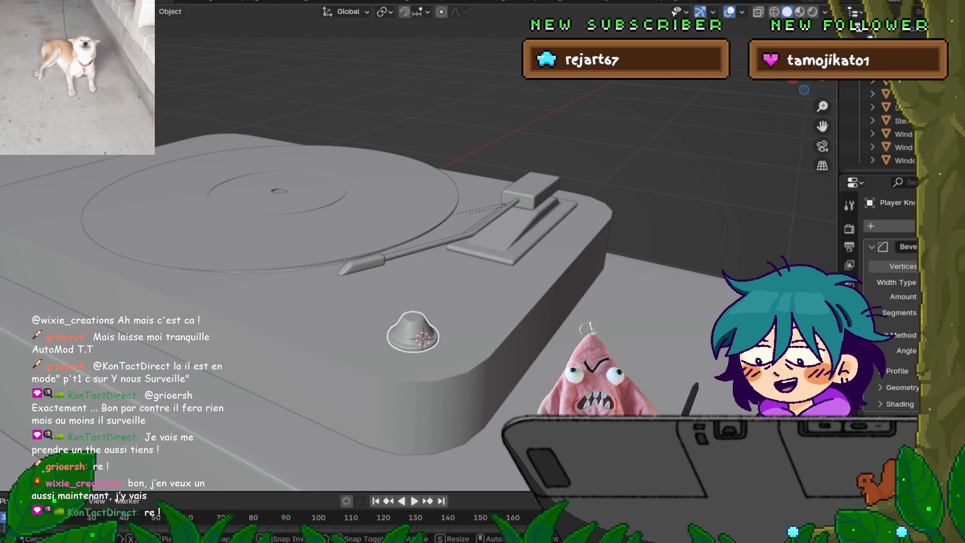
pyautogui.press('z')
pyautogui.press('z')
pyautogui.press('y')
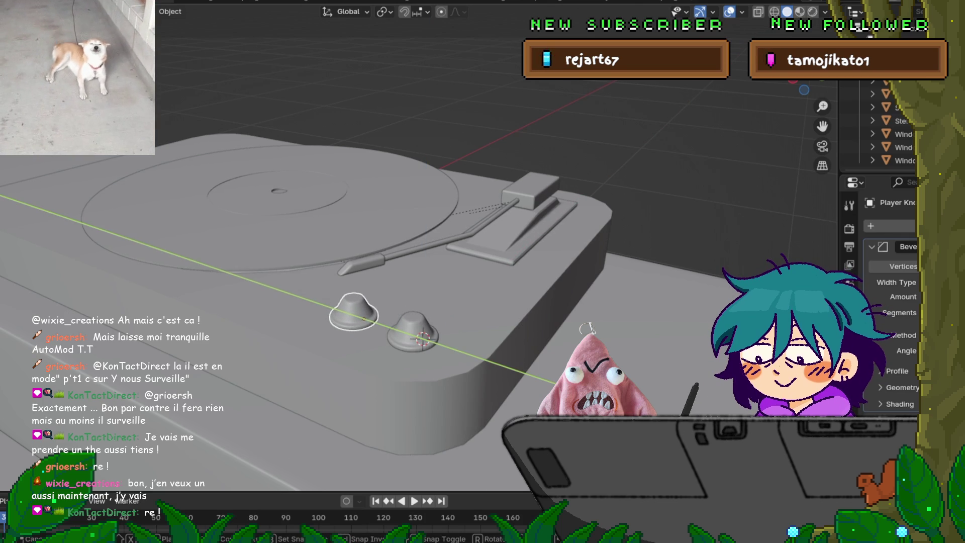
pyautogui.press('Return')
pyautogui.scroll(-2, 351, 251)
pyautogui.moveTo(352, 251)
pyautogui.mouseDown(button='middle')
pyautogui.moveTo(351, 184)
pyautogui.moveTo(352, 294)
pyautogui.mouseUp(button='middle')
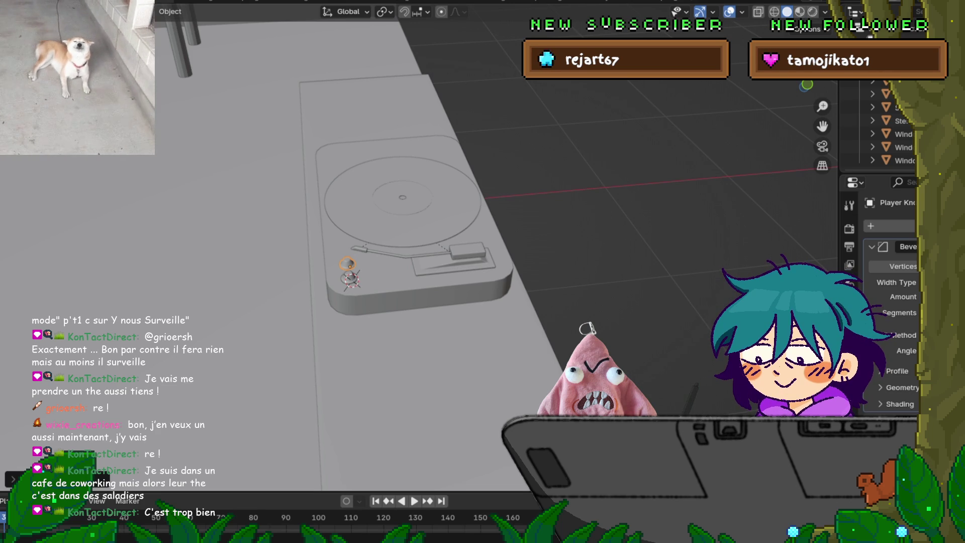
# Select the desk's table legs and add an Edge Split modifier under their Mirror.
pyautogui.moveTo(402, 252)
pyautogui.mouseDown(button='middle')
pyautogui.moveTo(452, 201)
pyautogui.moveTo(484, 199)
pyautogui.mouseUp(button='middle')
pyautogui.click(459, 292)
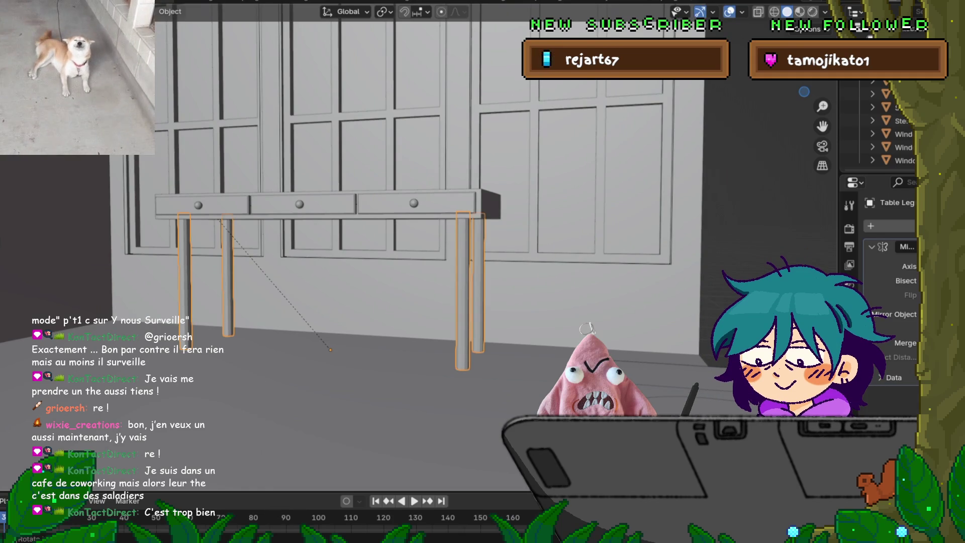
pyautogui.moveTo(460, 291); pyautogui.dragTo(470, 289, button='middle')
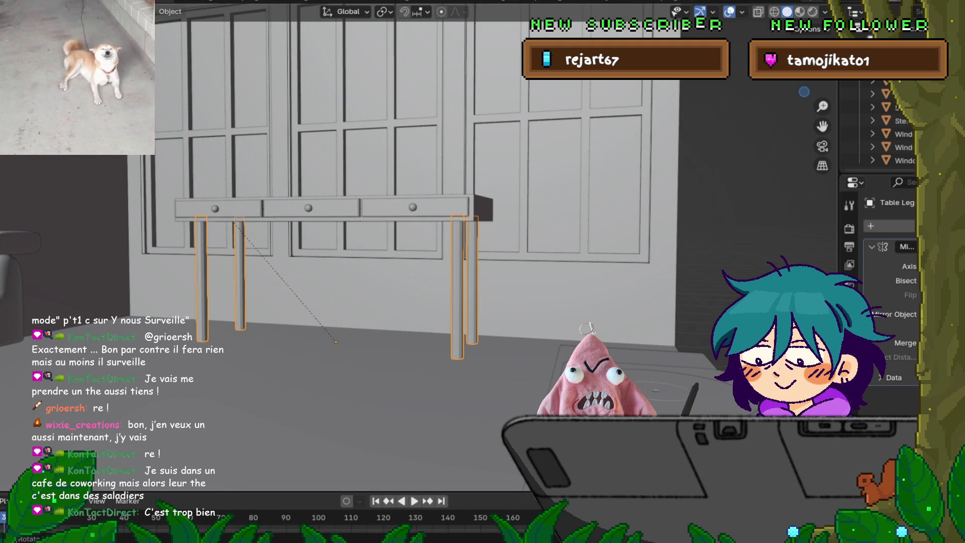
pyautogui.rightClick(336, 342)
pyautogui.press('Escape')
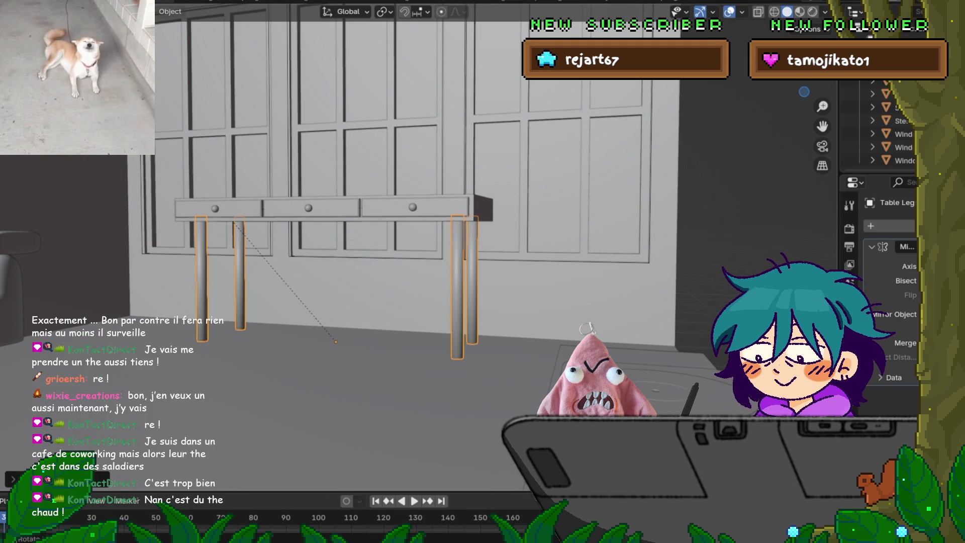
pyautogui.moveTo(335, 342); pyautogui.dragTo(308, 336, button='middle')
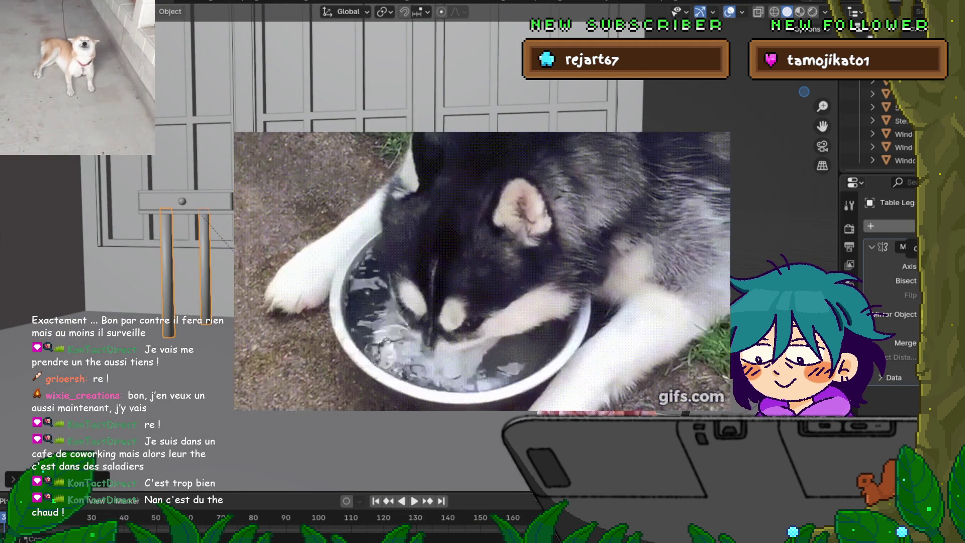
pyautogui.click(885, 227)
pyautogui.click(749, 294)
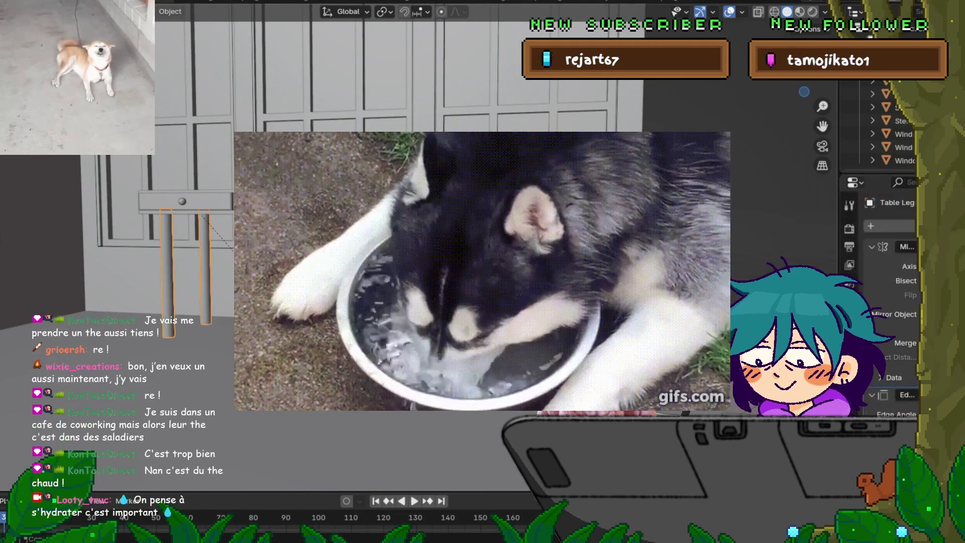
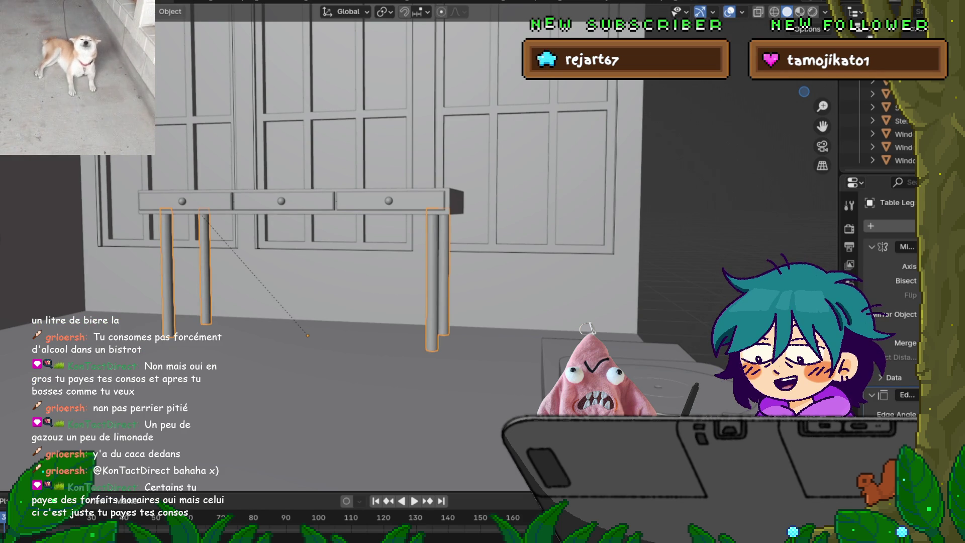
# Shade the Sofa Legs smooth and add an Edge Split modifier to them.
pyautogui.moveTo(352, 251)
pyautogui.mouseDown(button='middle')
pyautogui.moveTo(468, 256)
pyautogui.moveTo(242, 281)
pyautogui.mouseUp(button='middle')
pyautogui.click(157, 325)
pyautogui.rightClick(242, 282)
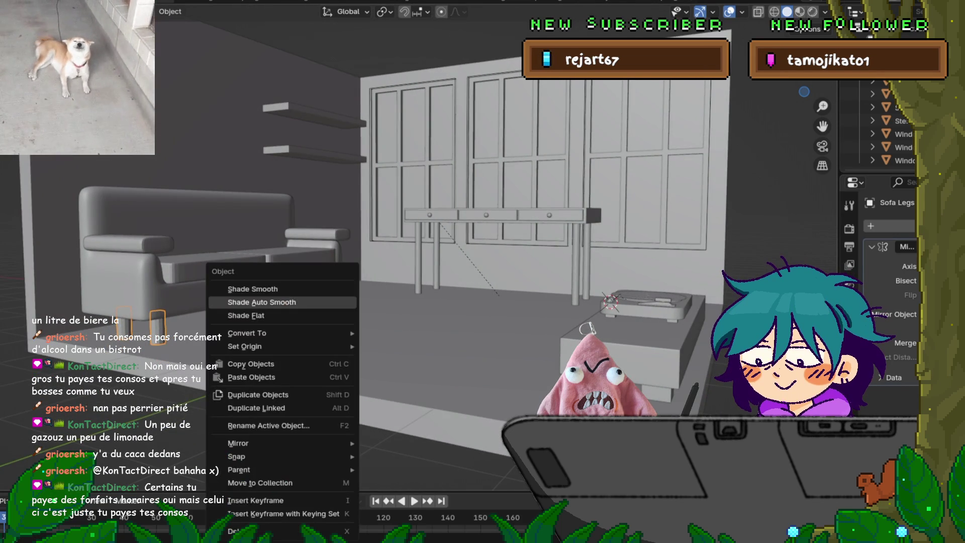
pyautogui.click(253, 289)
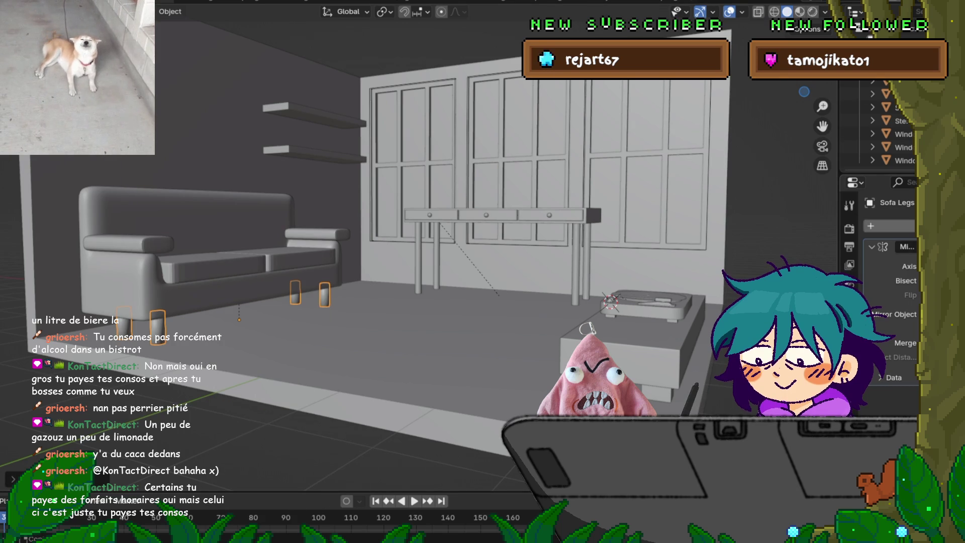
pyautogui.click(871, 226)
pyautogui.click(725, 297)
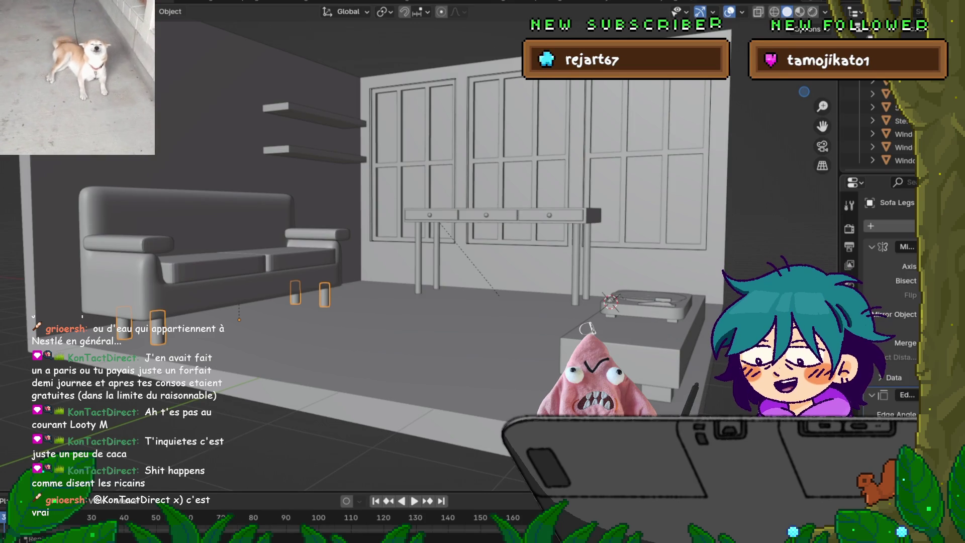
# Bring up the File menu with F4.
pyautogui.press('F4')
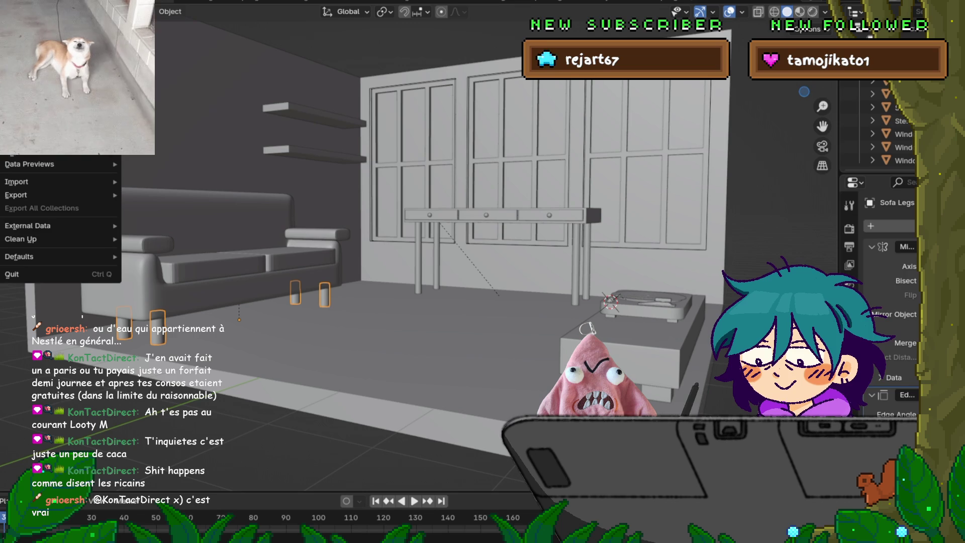
pyautogui.press('Escape')
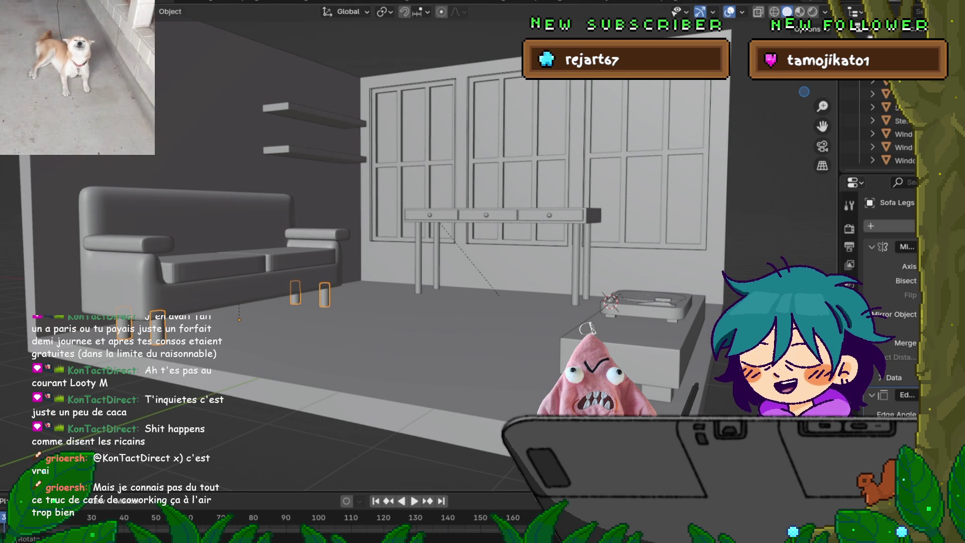
pyautogui.moveTo(352, 251); pyautogui.dragTo(151, 236, button='middle')
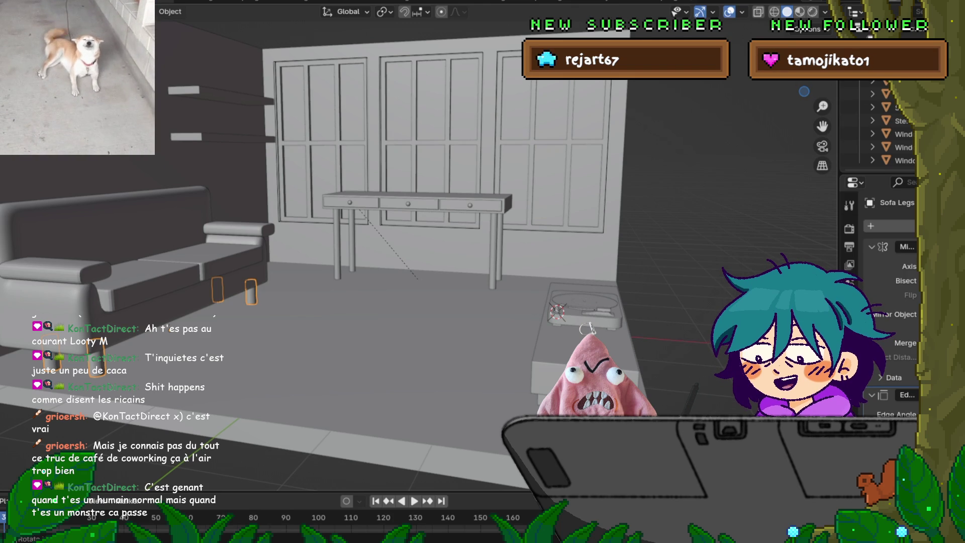
pyautogui.moveTo(452, 252); pyautogui.dragTo(543, 251, button='middle')
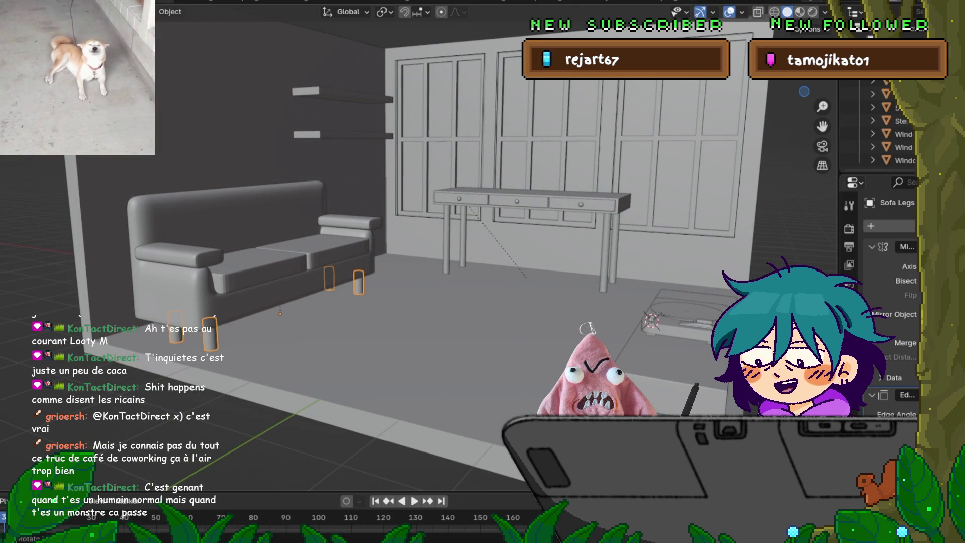
pyautogui.click(15, 6)
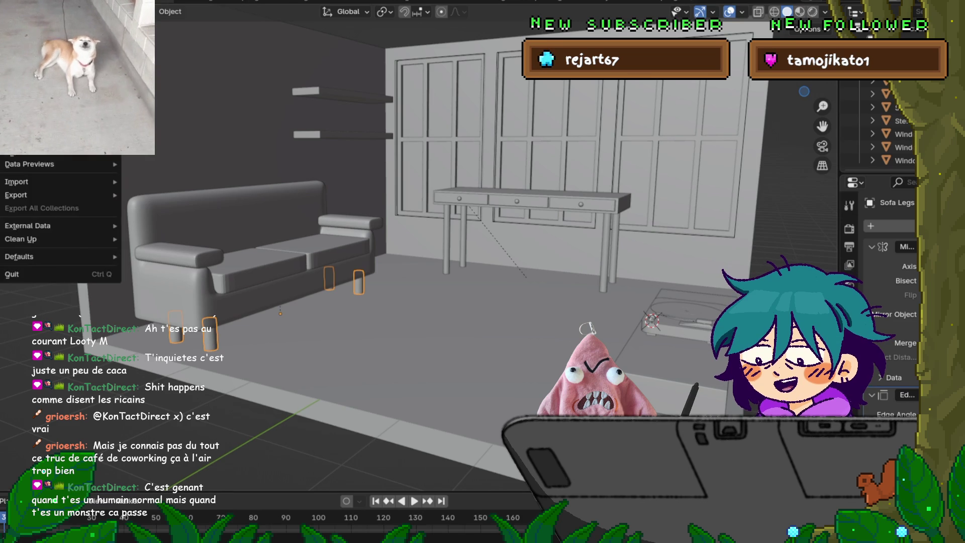
# Dismiss the File menu and adjust the view to face the windows squarely.
pyautogui.press('Escape')
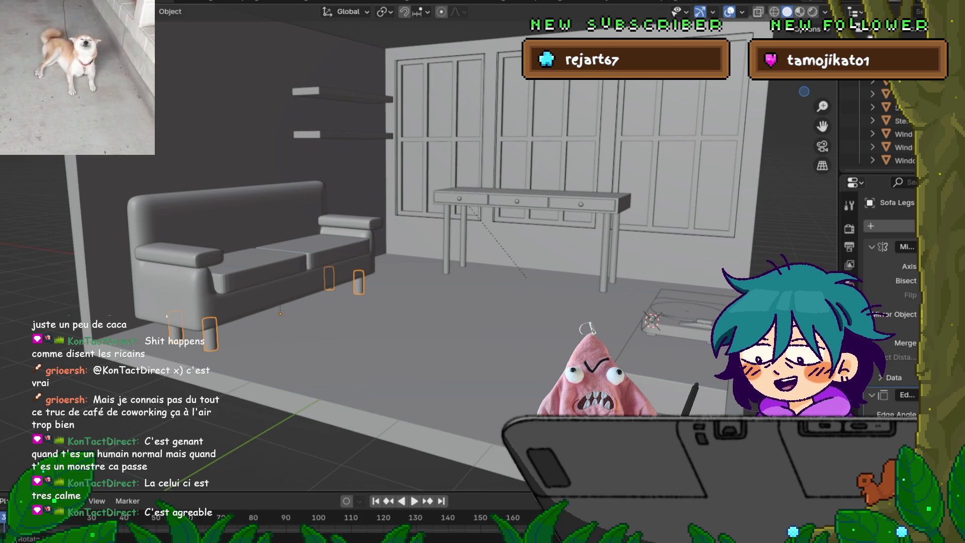
pyautogui.moveTo(452, 252)
pyautogui.mouseDown(button='middle')
pyautogui.moveTo(412, 256)
pyautogui.moveTo(442, 246)
pyautogui.mouseUp(button='middle')
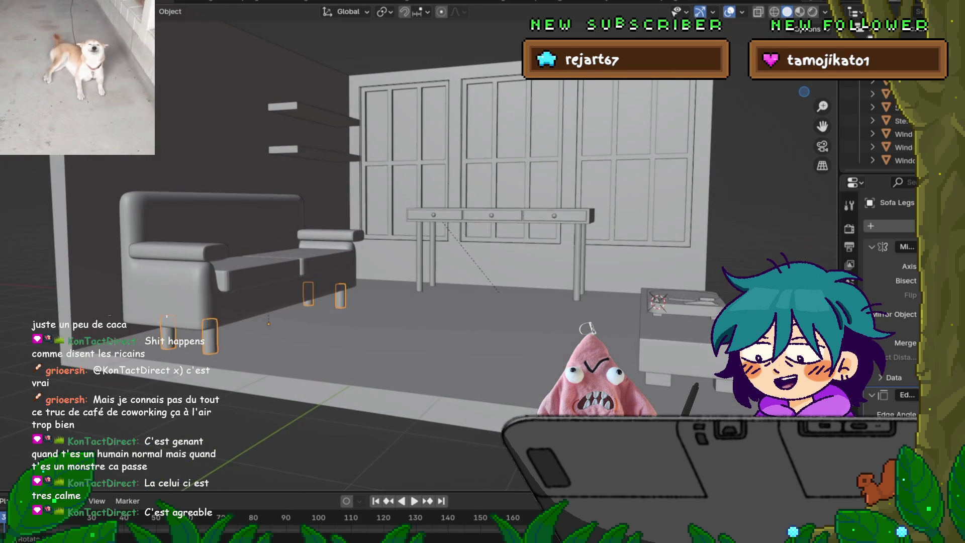
pyautogui.click(10, 5)
pyautogui.press('Escape')
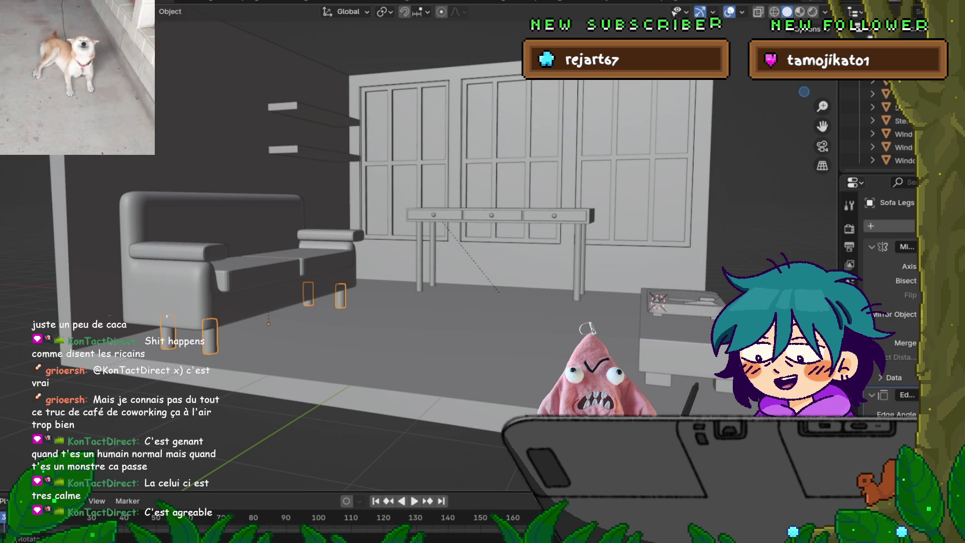
pyautogui.moveTo(482, 272); pyautogui.dragTo(460, 270, button='middle')
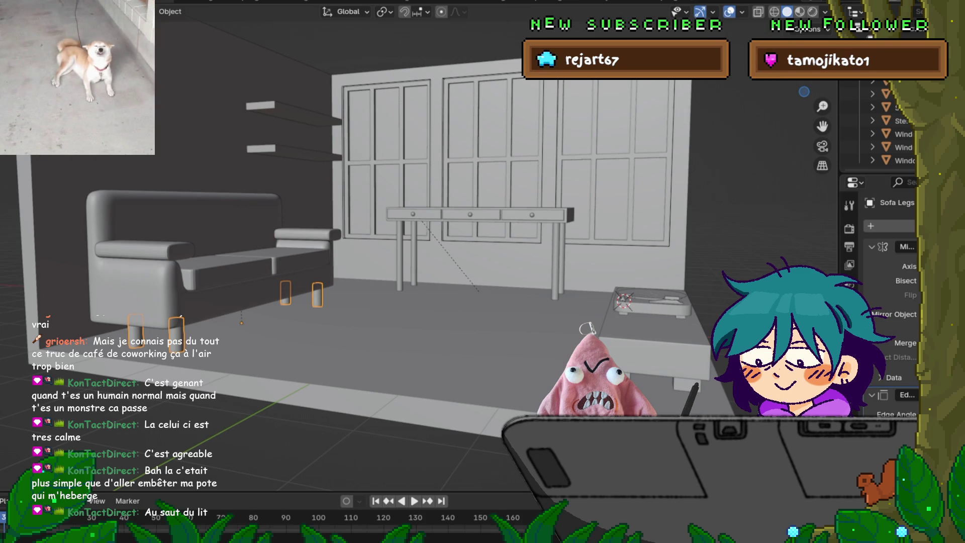
# Orbit around the room toward the long stereo table and select it.
pyautogui.moveTo(482, 272)
pyautogui.mouseDown(button='middle')
pyautogui.moveTo(362, 276)
pyautogui.moveTo(483, 276)
pyautogui.mouseUp(button='middle')
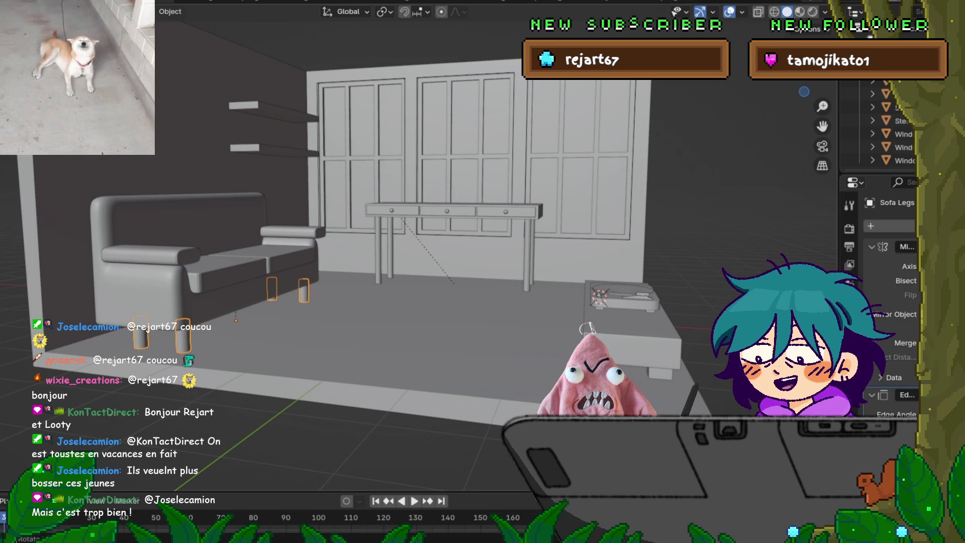
pyautogui.moveTo(453, 251); pyautogui.dragTo(407, 259, button='middle')
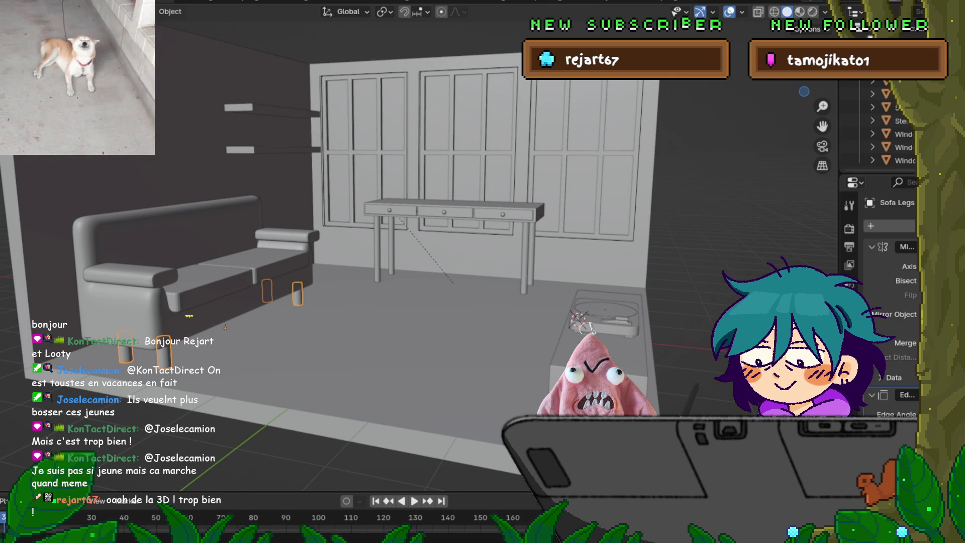
pyautogui.moveTo(352, 251); pyautogui.dragTo(385, 292, button='middle')
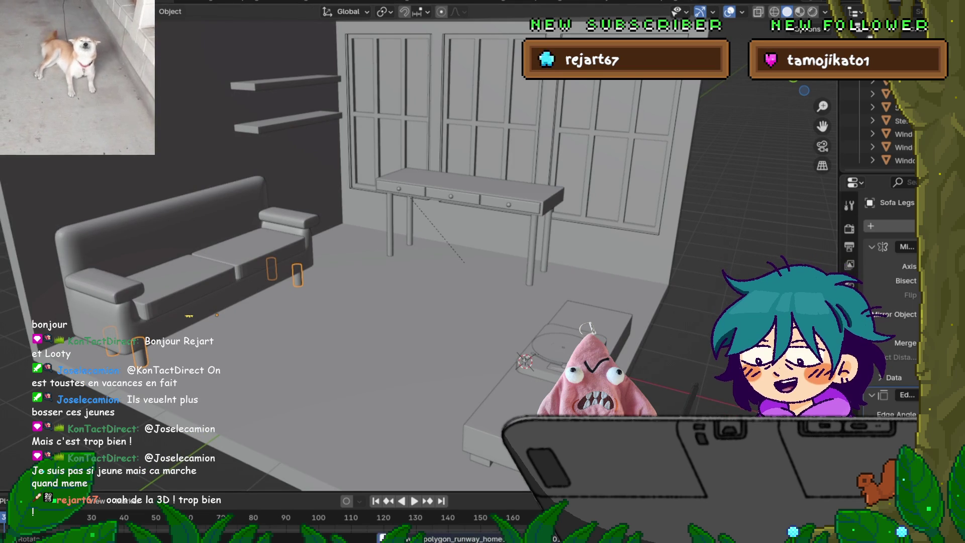
pyautogui.moveTo(385, 292); pyautogui.dragTo(397, 301, button='middle')
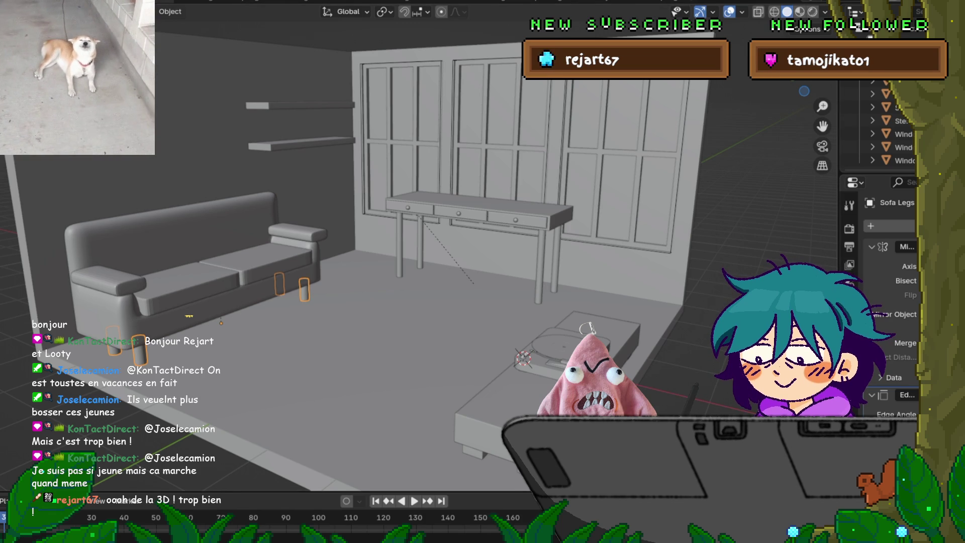
pyautogui.moveTo(453, 252); pyautogui.dragTo(309, 259, button='middle')
pyautogui.click(483, 322)
# Snap the 3D cursor to the stereo table and add a mesh plane there.
pyautogui.hotkey('shift', 's')
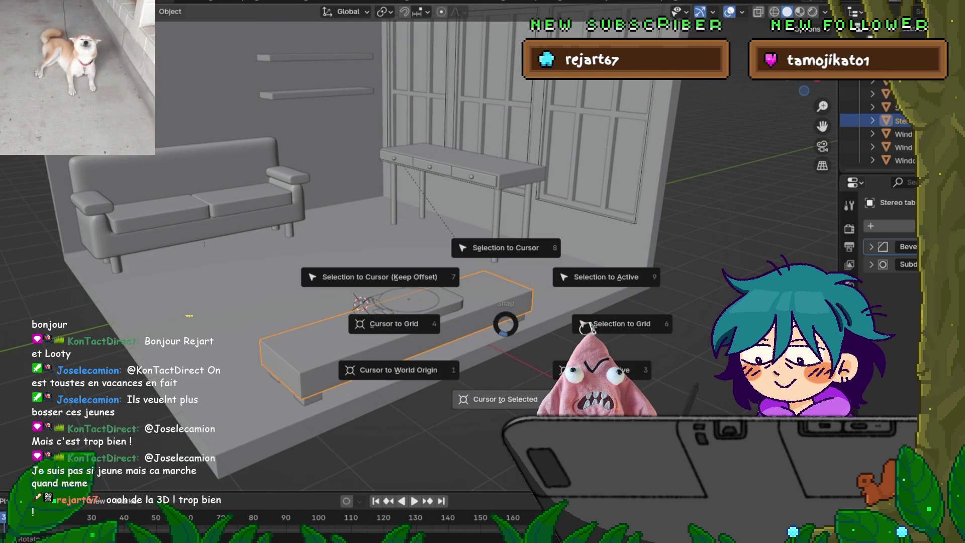
pyautogui.click(501, 399)
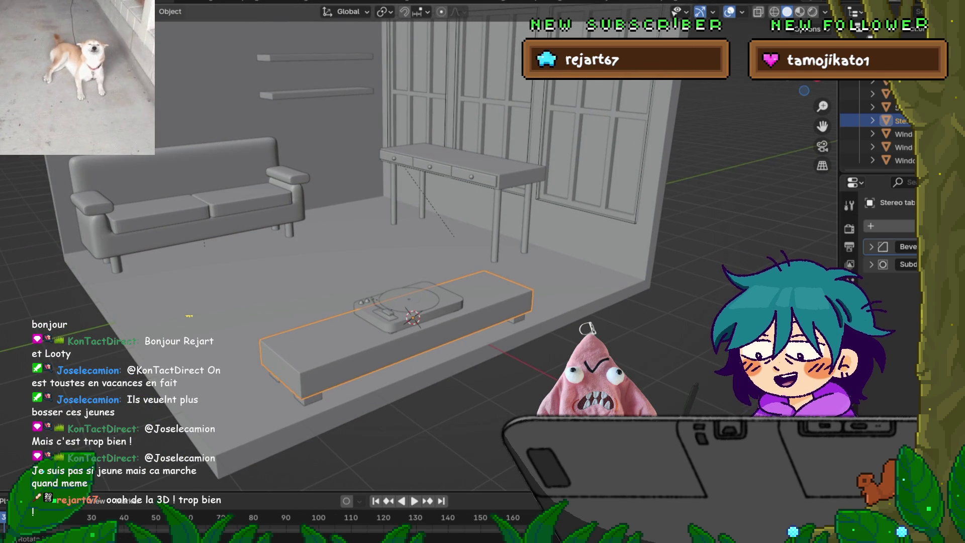
pyautogui.hotkey('shift', 'a')
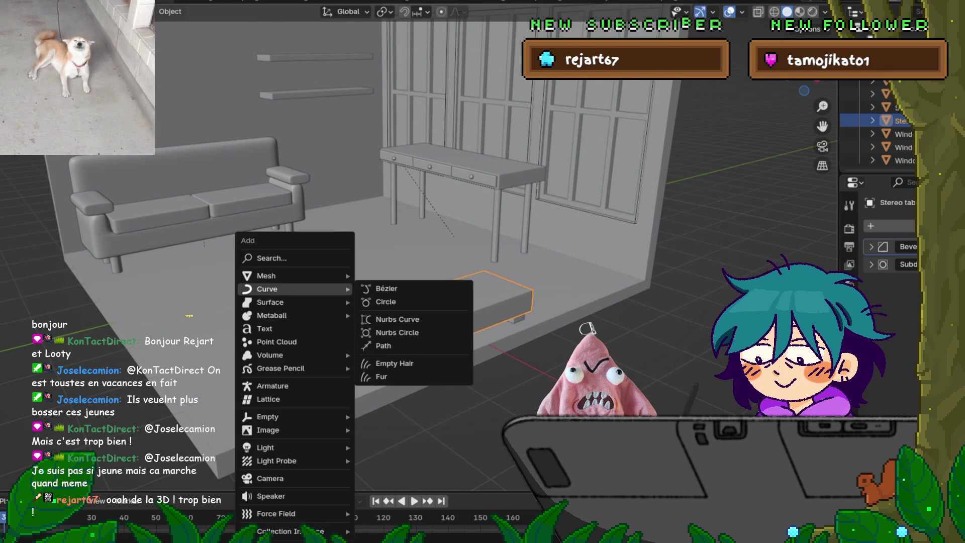
pyautogui.moveTo(266, 275)
pyautogui.click(385, 24)
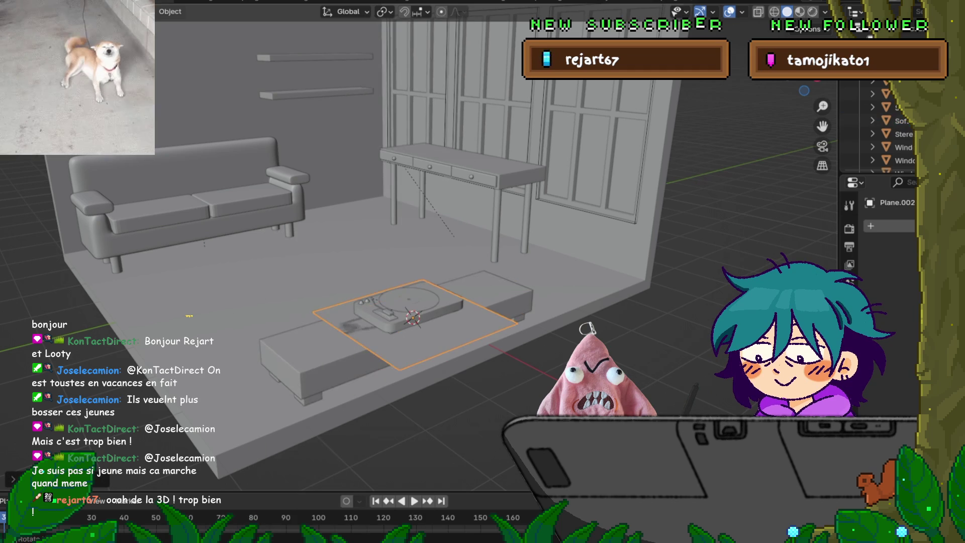
pyautogui.moveTo(482, 302)
pyautogui.mouseDown(button='middle')
pyautogui.moveTo(522, 226)
pyautogui.moveTo(553, 219)
pyautogui.mouseUp(button='middle')
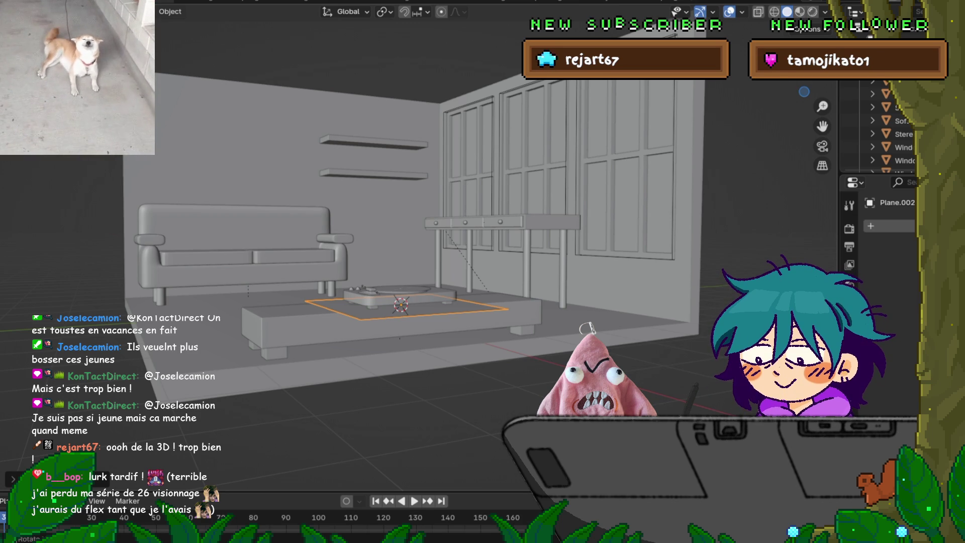
pyautogui.click(689, 202)
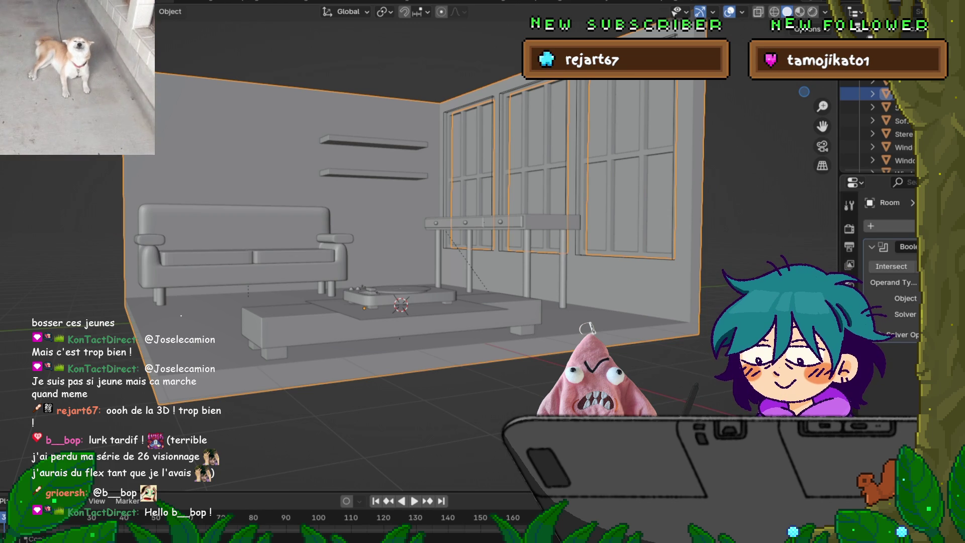
# Select the rug plane Plane.002 on the floor and view it from above.
pyautogui.moveTo(452, 251); pyautogui.dragTo(508, 234, button='middle')
pyautogui.click(372, 329)
pyautogui.click(321, 289)
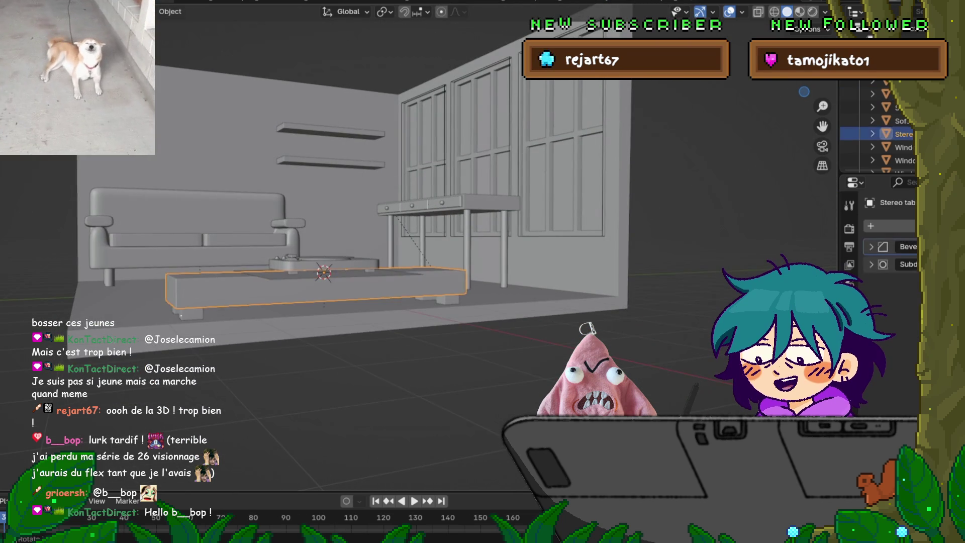
pyautogui.click(578, 261)
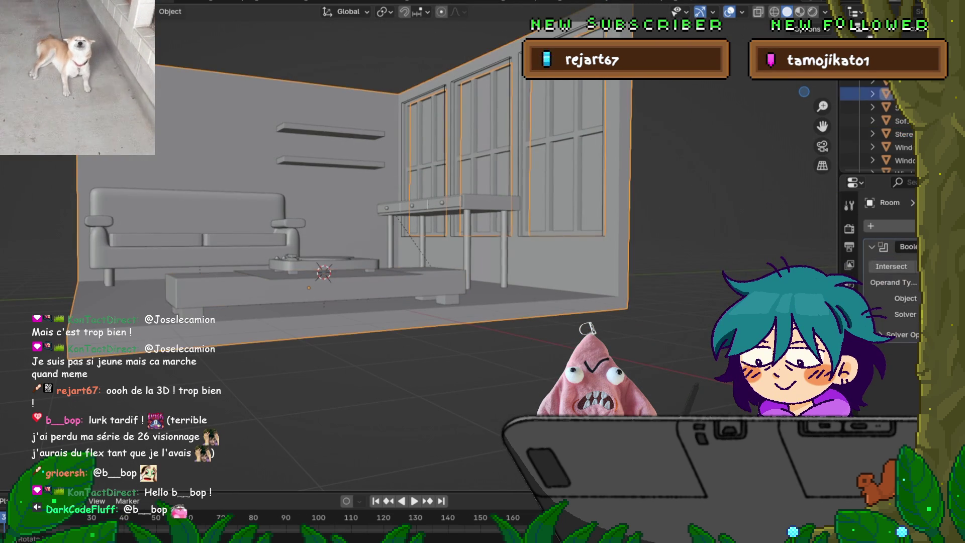
pyautogui.click(321, 289)
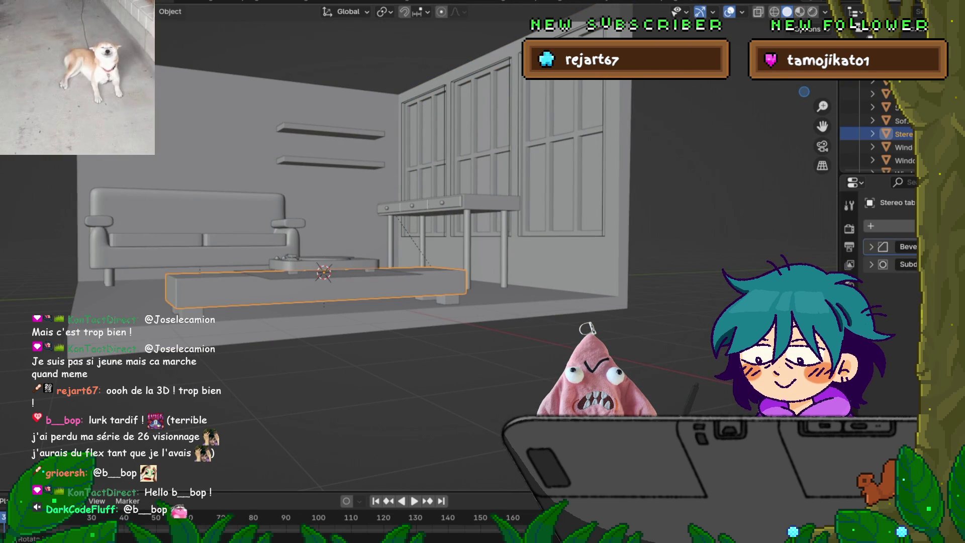
pyautogui.click(351, 274)
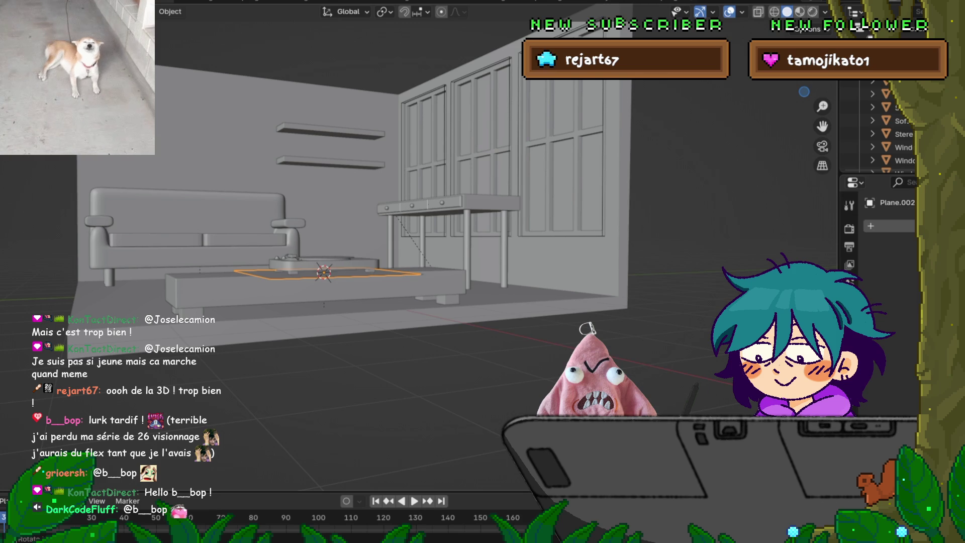
pyautogui.moveTo(418, 251)
pyautogui.mouseDown(button='middle')
pyautogui.moveTo(418, 286)
pyautogui.moveTo(468, 266)
pyautogui.moveTo(473, 352)
pyautogui.mouseUp(button='middle')
# Move the rug, then in Edit Mode shrink it and set it against the stand's end.
pyautogui.scroll(-4, 412, 269)
pyautogui.scroll(4, 402, 262)
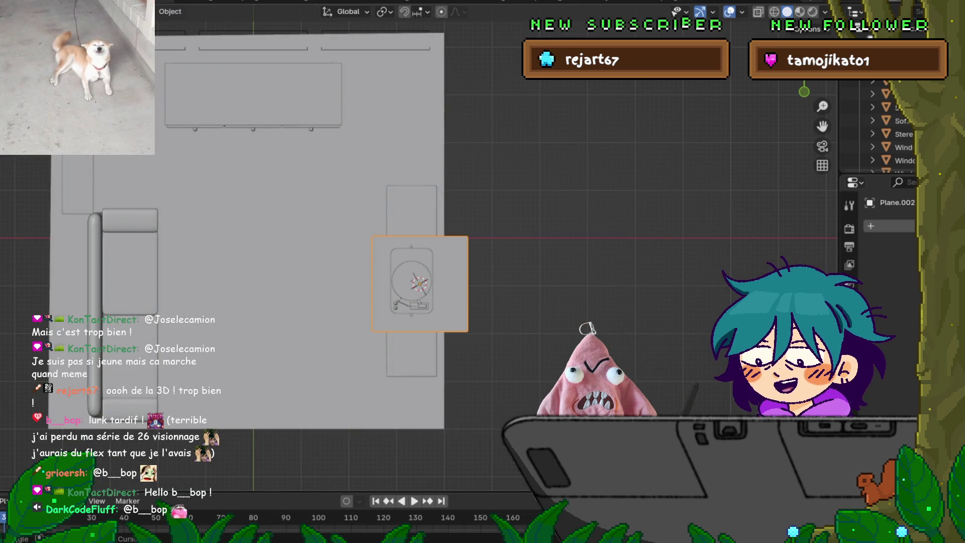
pyautogui.press('g')
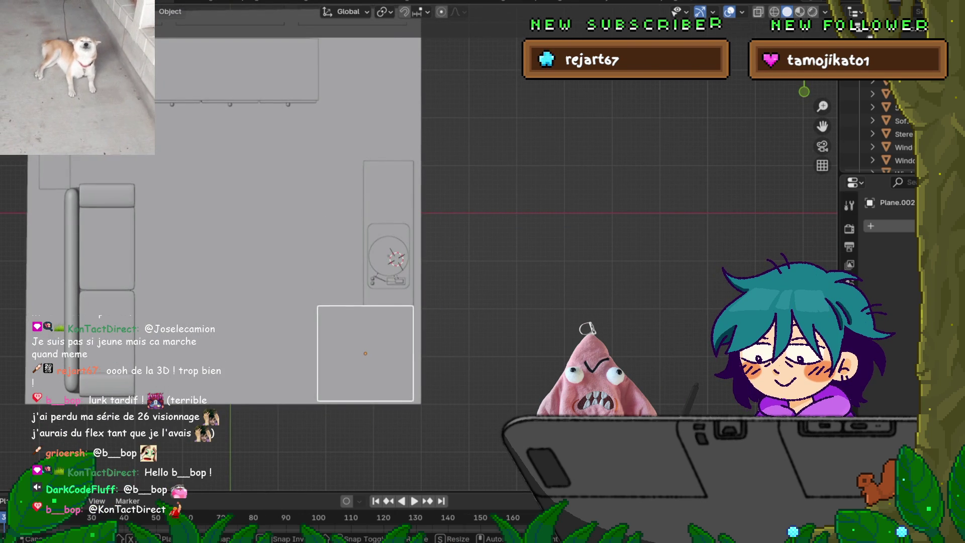
pyautogui.press('Return')
pyautogui.press('Tab')
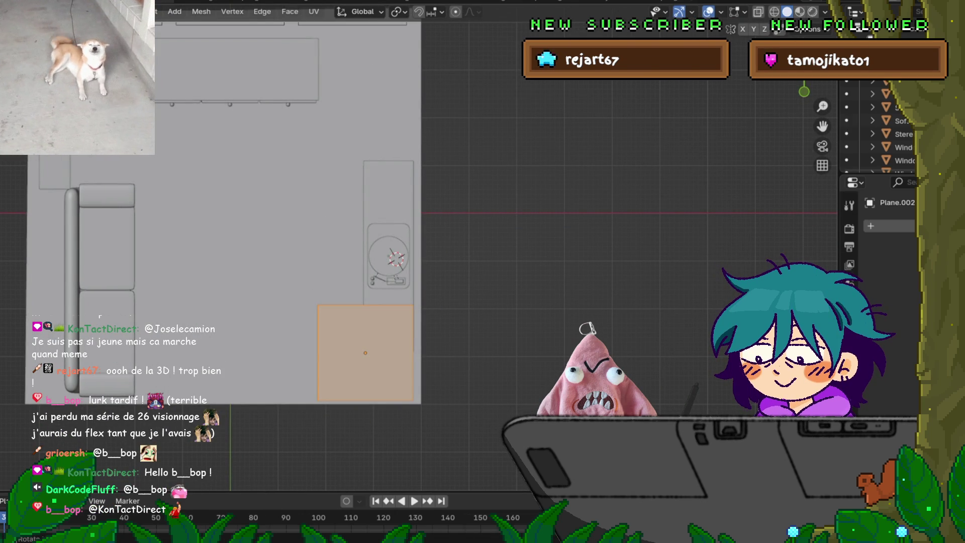
pyautogui.press('s')
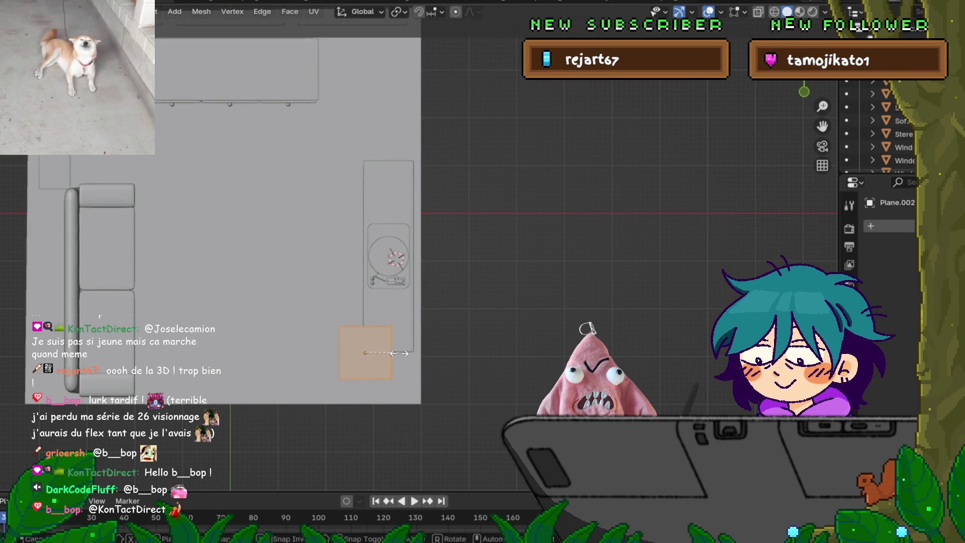
pyautogui.click(397, 353)
pyautogui.press('g')
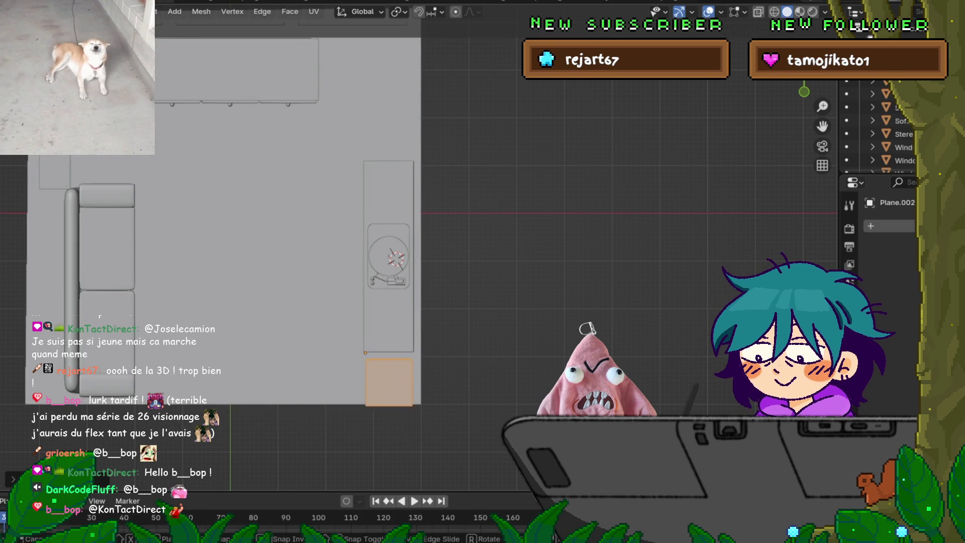
pyautogui.press('Return')
pyautogui.press('s')
pyautogui.press('Return')
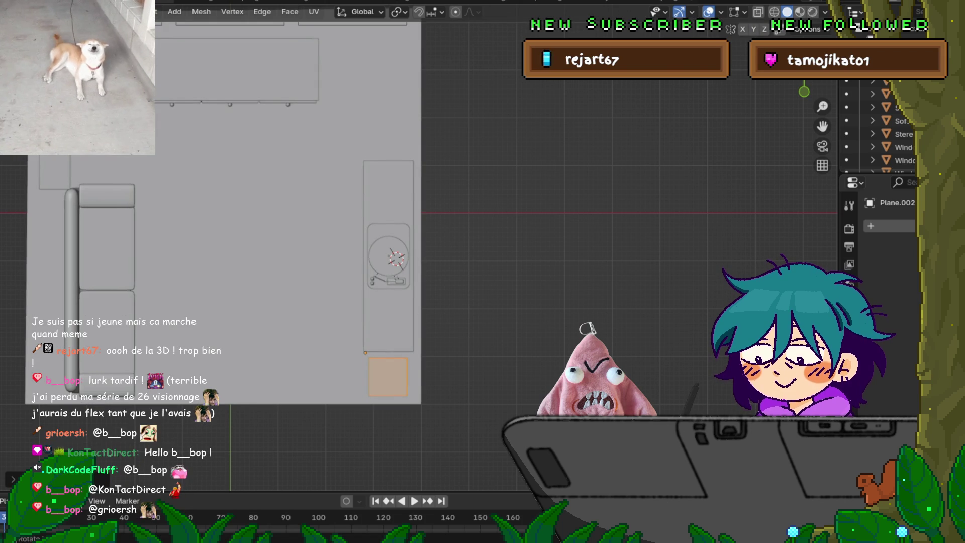
# Move the rug vertically along Z to rest on the floor, then exit Edit Mode.
pyautogui.moveTo(453, 226)
pyautogui.mouseDown(button='middle')
pyautogui.moveTo(452, 201)
pyautogui.moveTo(477, 171)
pyautogui.moveTo(487, 193)
pyautogui.mouseUp(button='middle')
pyautogui.scroll(8, 330, 263)
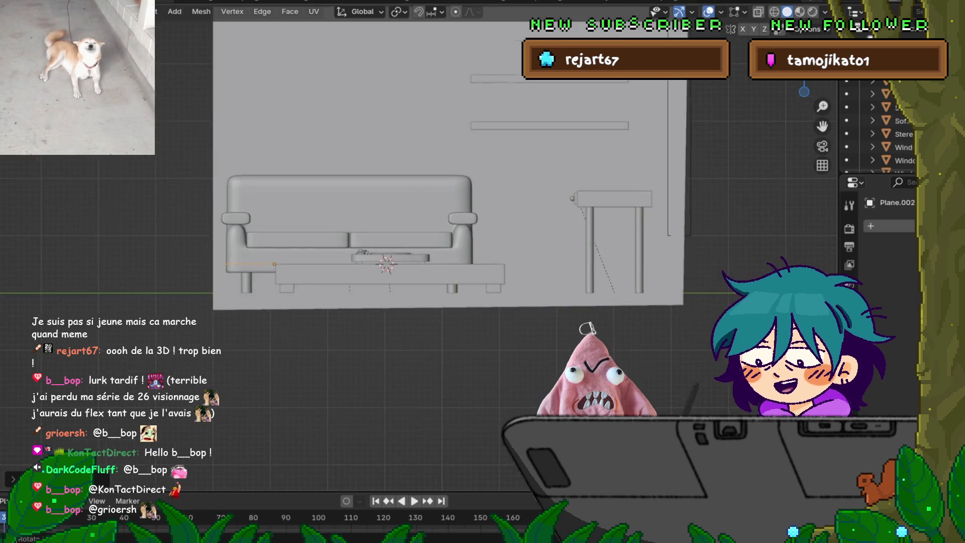
pyautogui.moveTo(482, 271); pyautogui.dragTo(458, 263, button='middle')
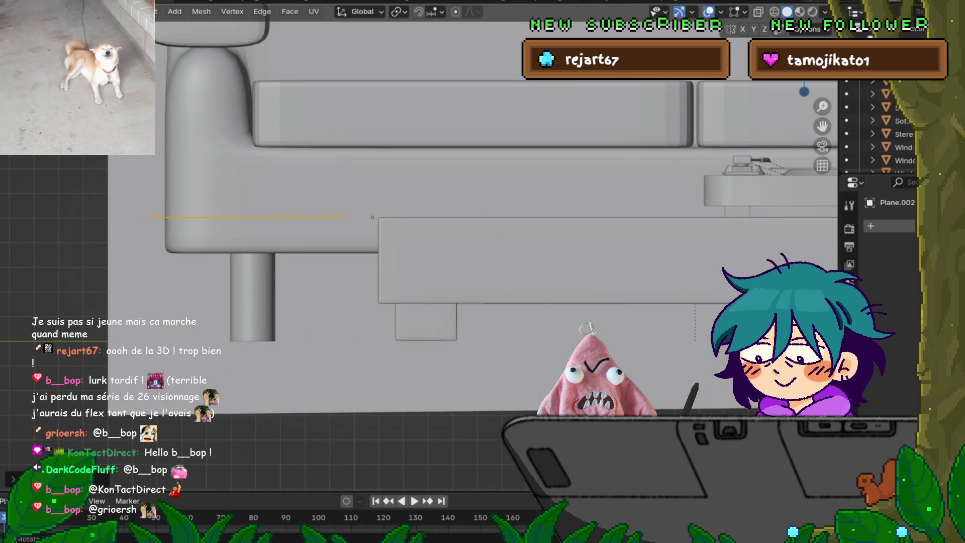
pyautogui.press('g')
pyautogui.press('y')
pyautogui.press('Escape')
pyautogui.press('g')
pyautogui.press('z')
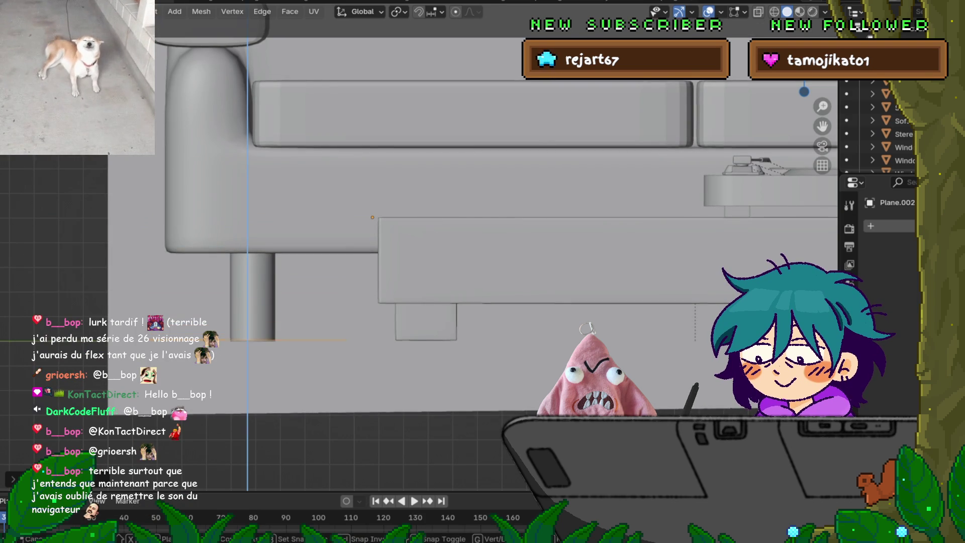
pyautogui.press('Return')
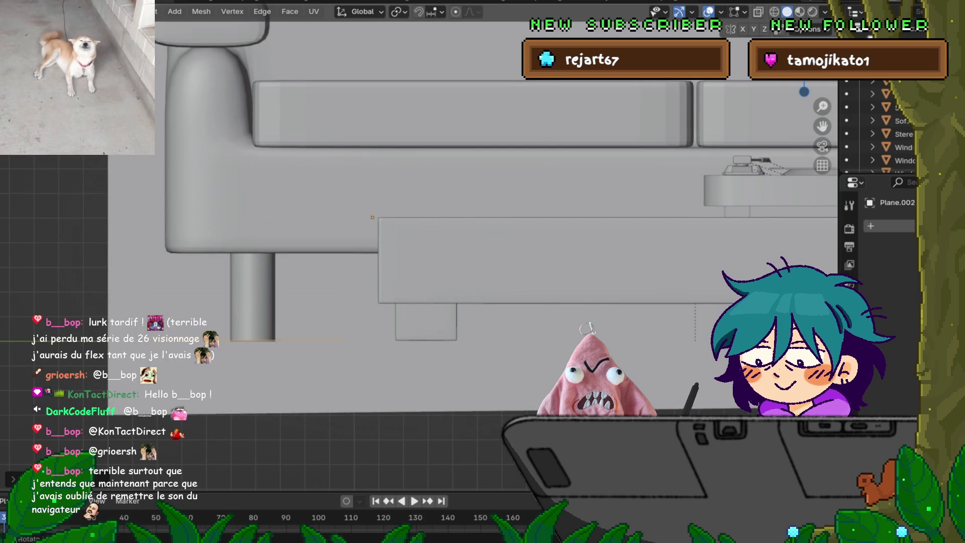
pyautogui.press('Tab')
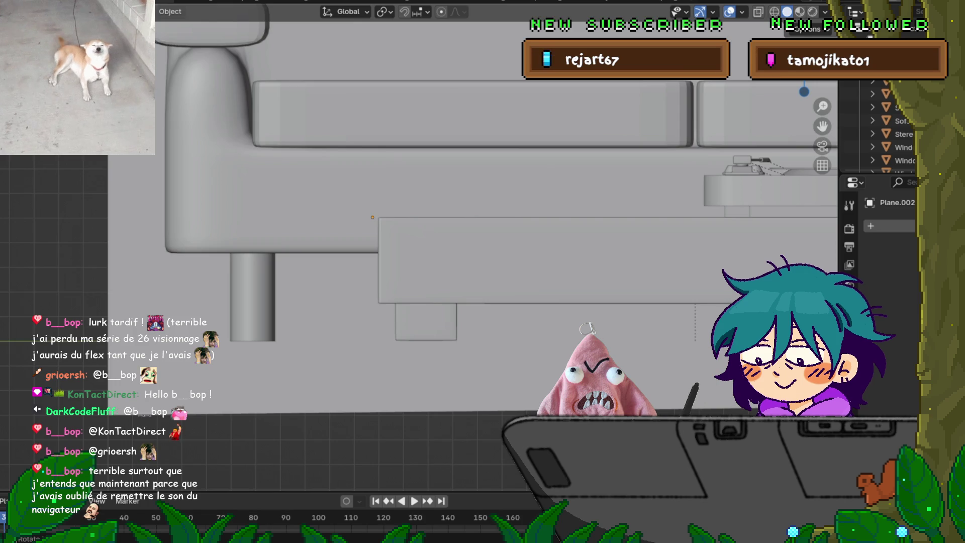
# Snap the 3D cursor to the selected vertex of the rug plane.
pyautogui.moveTo(493, 226); pyautogui.dragTo(553, 201, button='middle')
pyautogui.moveTo(452, 251); pyautogui.dragTo(407, 206, button='middle')
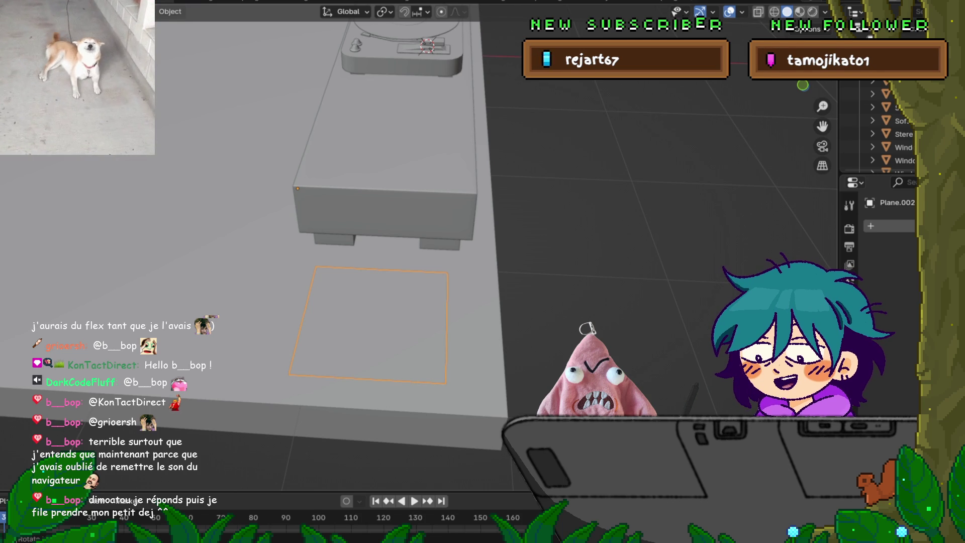
pyautogui.moveTo(402, 252); pyautogui.dragTo(413, 282, button='middle')
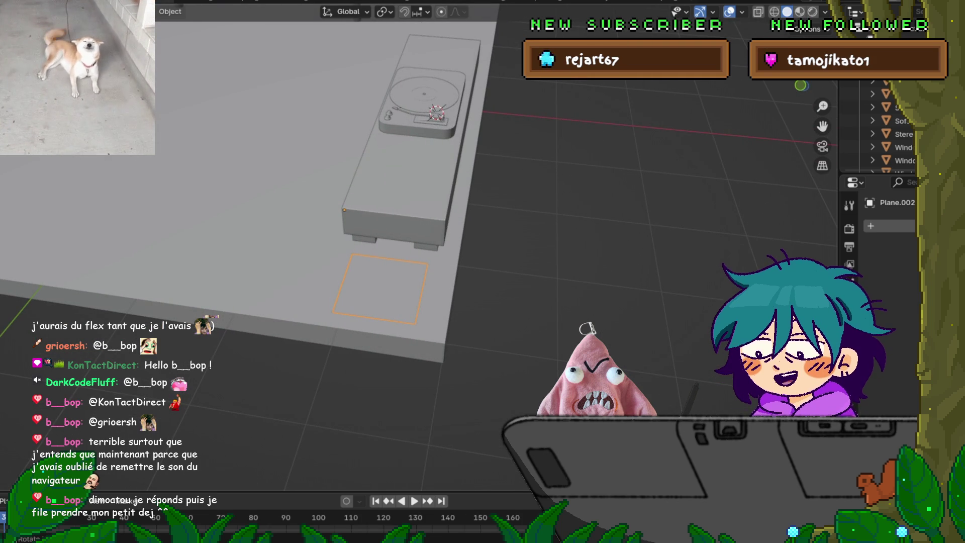
pyautogui.hotkey('shift', 's')
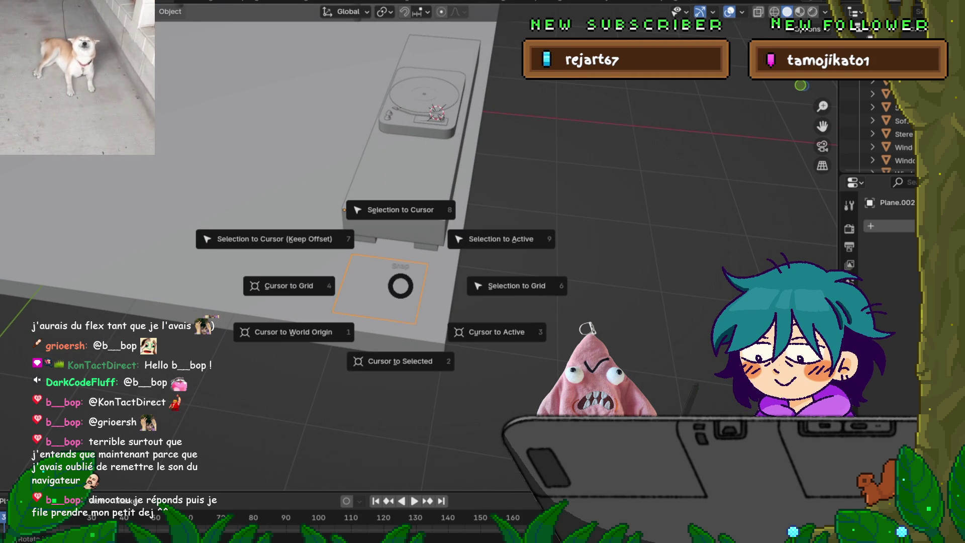
pyautogui.click(402, 361)
# Centre the 3D cursor on the plane via Edit Mode's Cursor to Selected.
pyautogui.moveTo(402, 251)
pyautogui.mouseDown(button='middle')
pyautogui.moveTo(419, 186)
pyautogui.moveTo(420, 211)
pyautogui.mouseUp(button='middle')
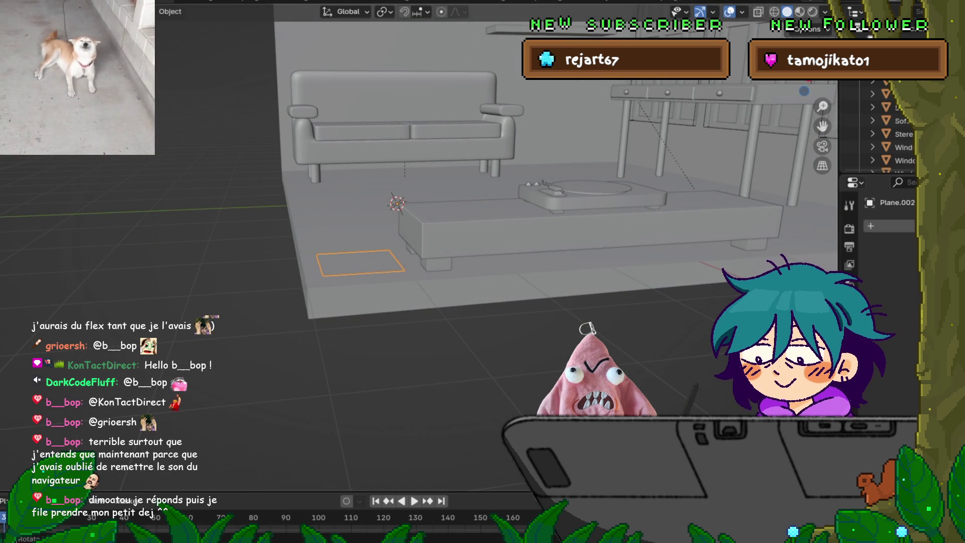
pyautogui.press('Tab')
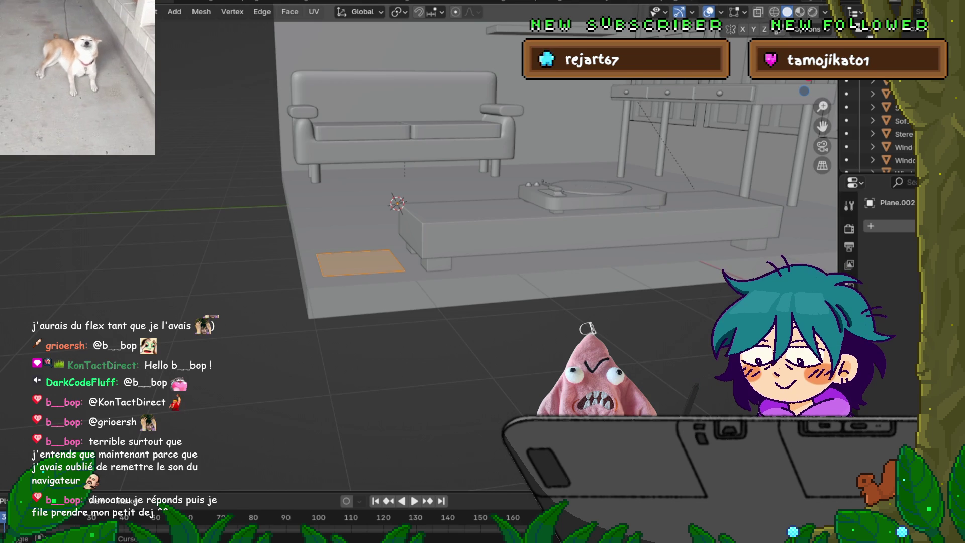
pyautogui.hotkey('shift', 's')
pyautogui.press('2')
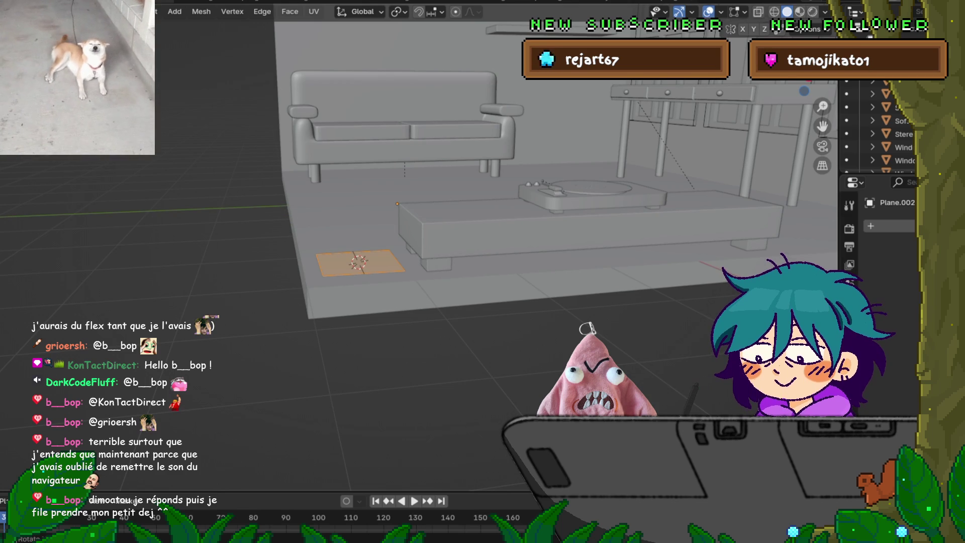
pyautogui.press('Tab')
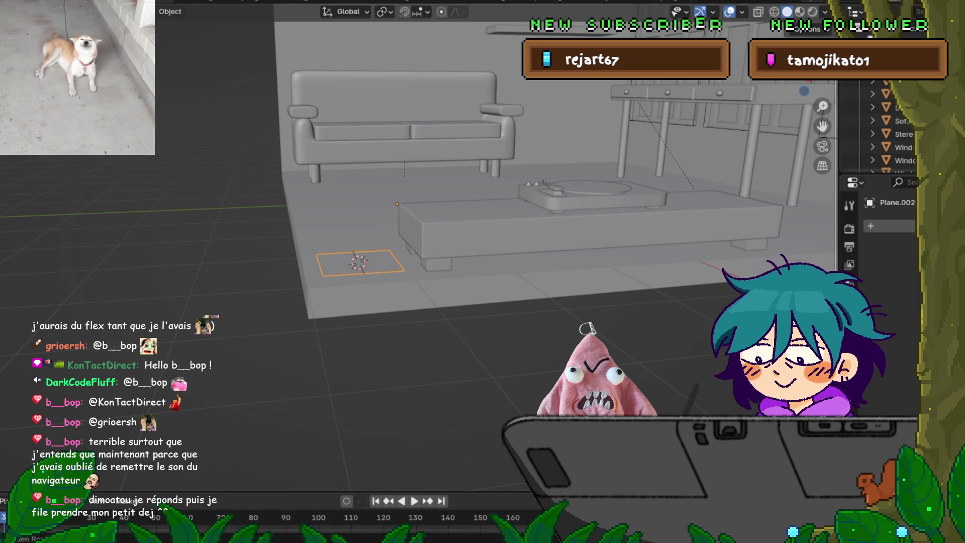
# Show the sidebar and expand the 3D Cursor panel in the View tab.
pyautogui.press('n')
pyautogui.click(693, 65)
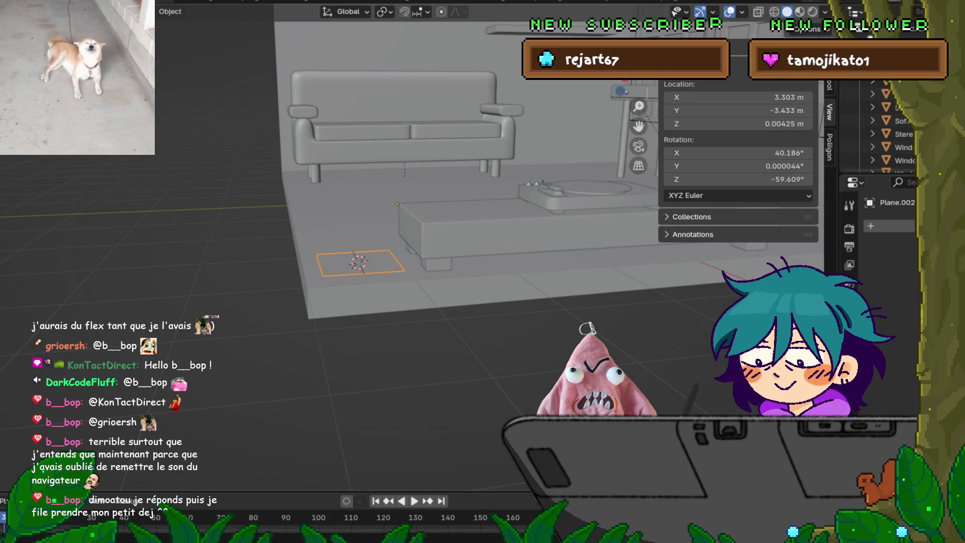
pyautogui.click(693, 65)
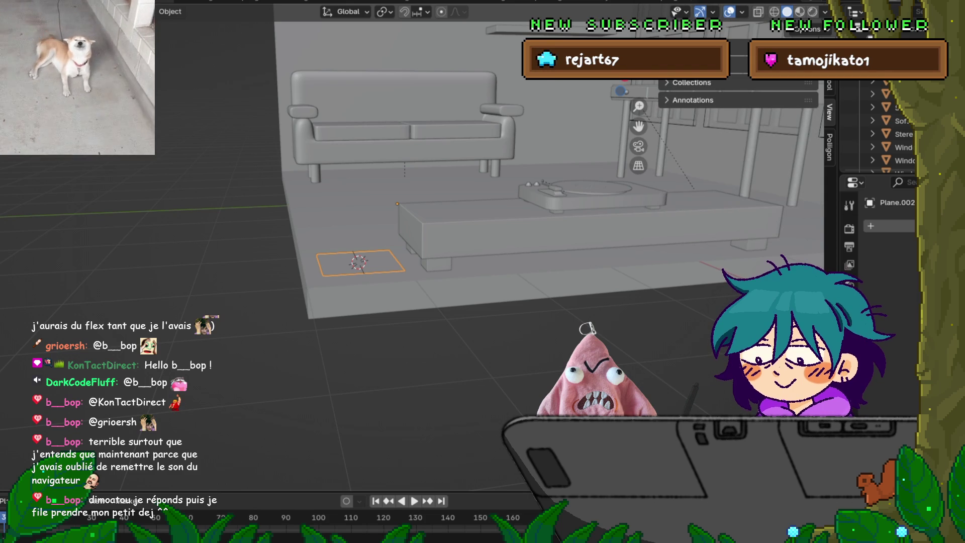
pyautogui.click(693, 47)
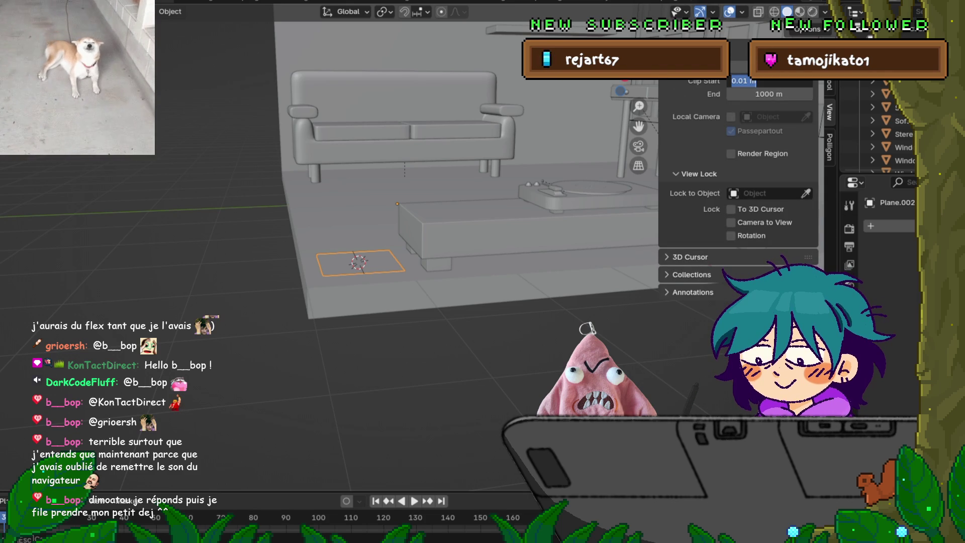
pyautogui.click(694, 47)
pyautogui.click(693, 65)
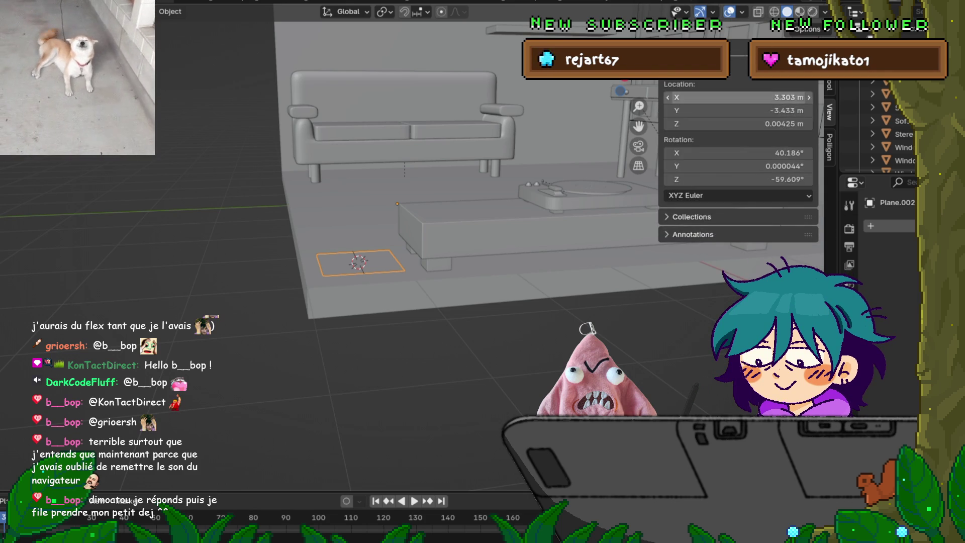
# Set the 3D cursor location to X 0, Y 0 and Z 0.
pyautogui.click(739, 123)
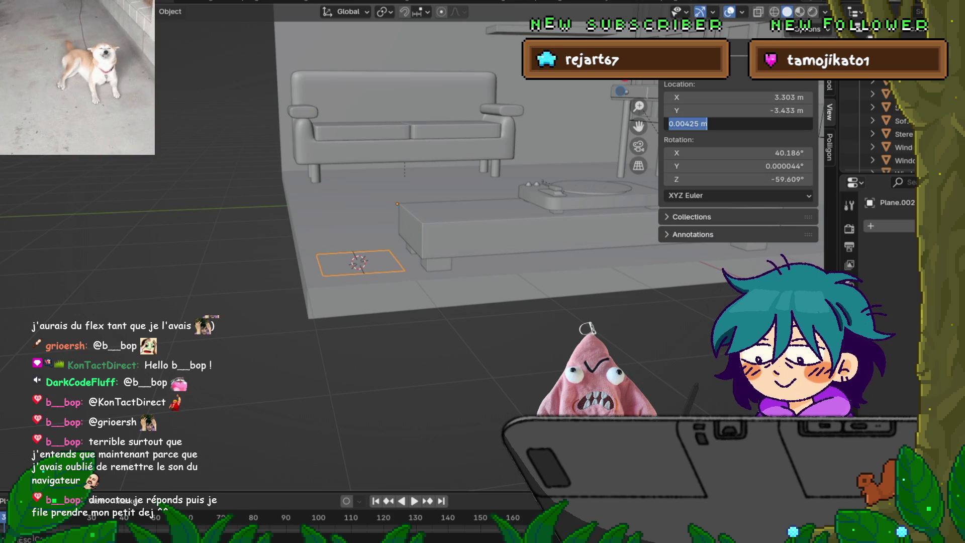
pyautogui.write('0')
pyautogui.press('Return')
pyautogui.click(739, 111)
pyautogui.write('0')
pyautogui.press('Return')
pyautogui.click(738, 97)
pyautogui.write('0')
pyautogui.press('Return')
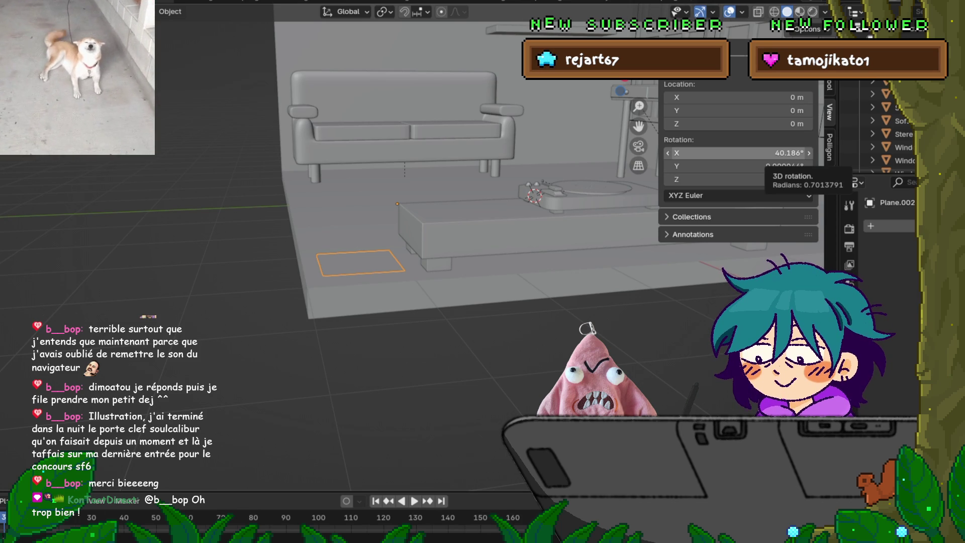
# Snap the old plane to the 3D cursor, then delete it.
pyautogui.moveTo(402, 211)
pyautogui.mouseDown(button='middle')
pyautogui.moveTo(311, 191)
pyautogui.moveTo(347, 206)
pyautogui.moveTo(321, 226)
pyautogui.mouseUp(button='middle')
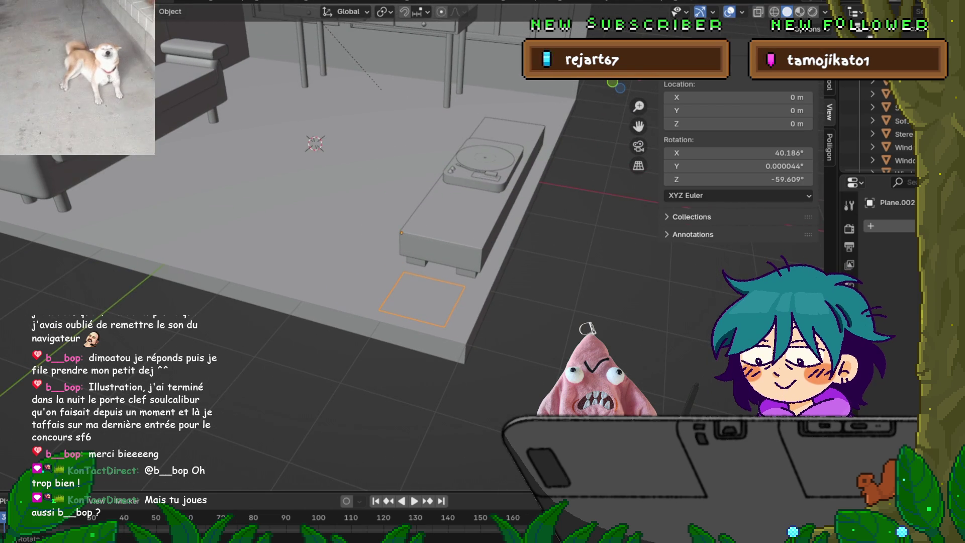
pyautogui.hotkey('shift', 's')
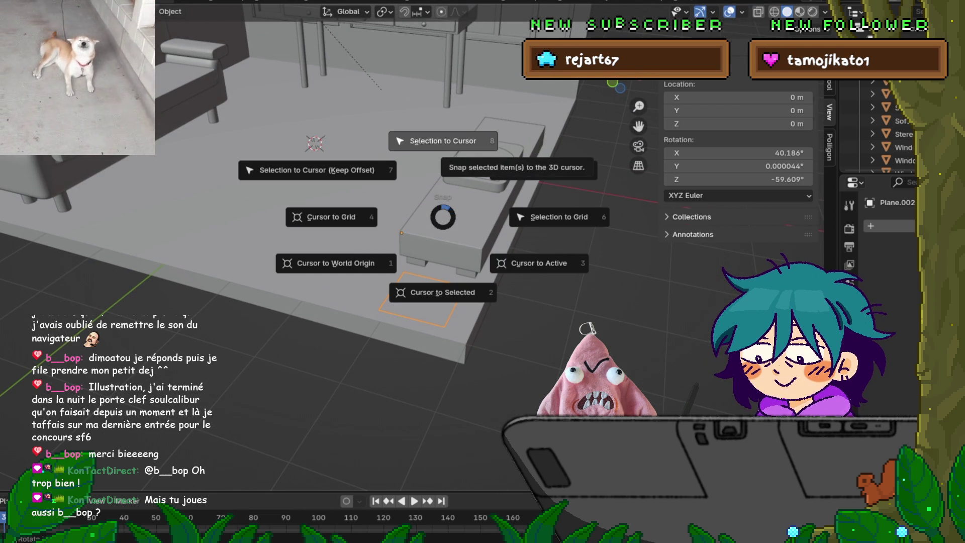
pyautogui.click(442, 141)
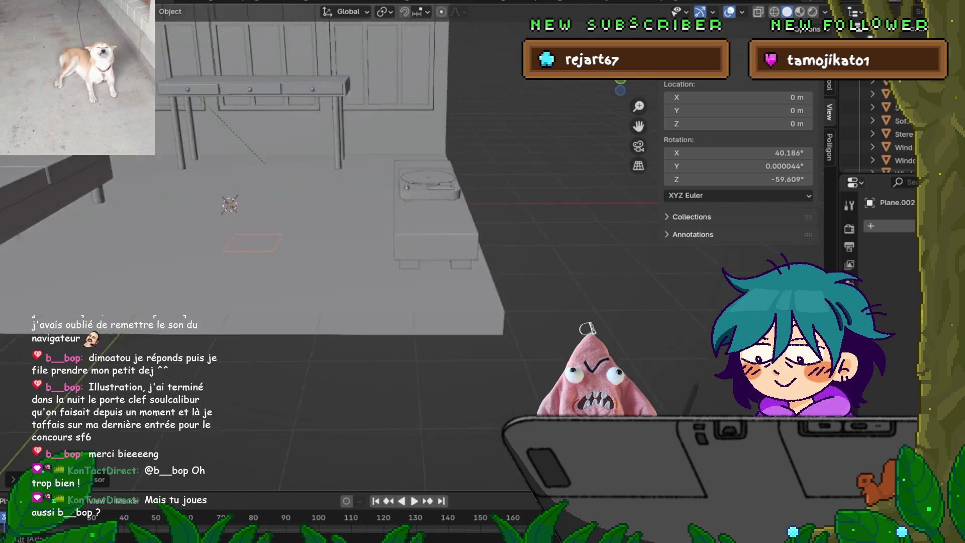
pyautogui.press('KP_1')
pyautogui.press('KP_4')
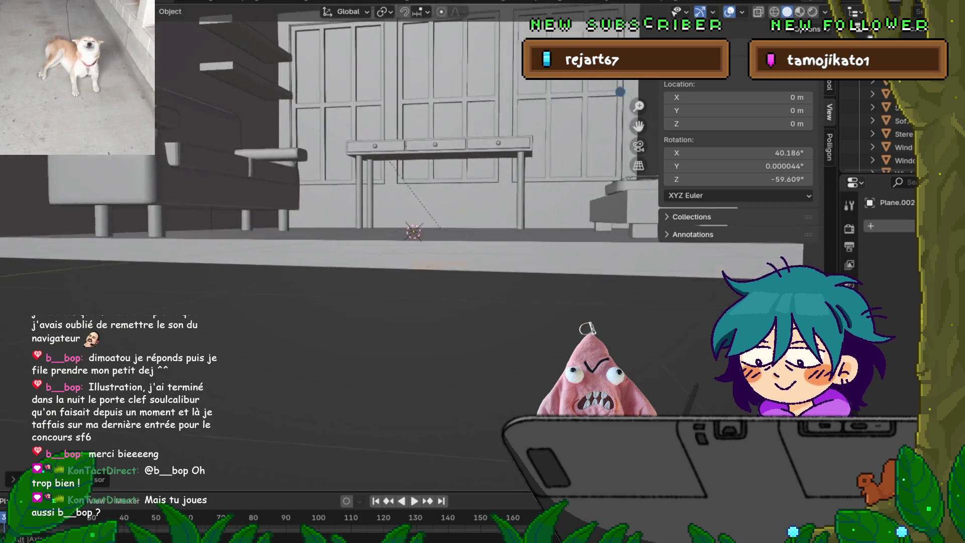
pyautogui.moveTo(402, 226); pyautogui.dragTo(362, 342, button='middle')
pyautogui.press('x')
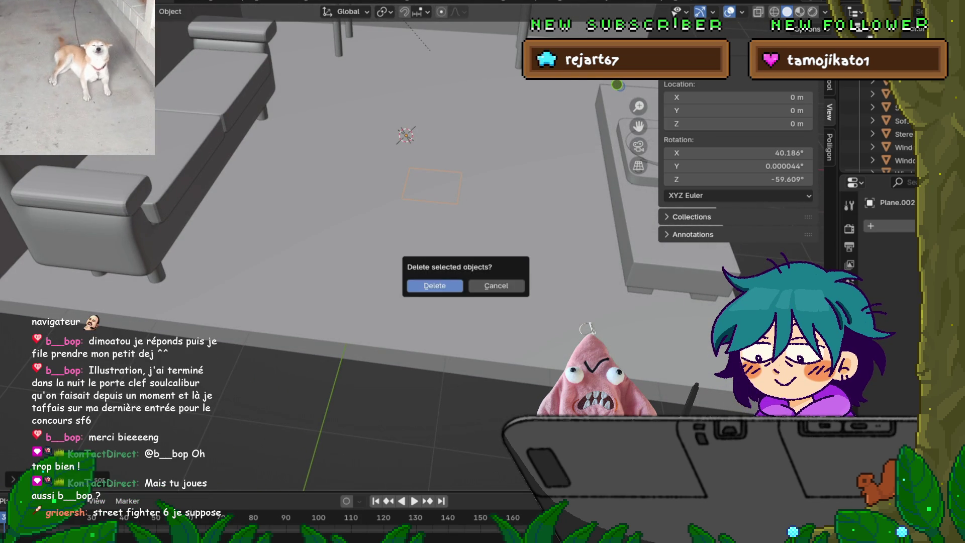
pyautogui.press('Return')
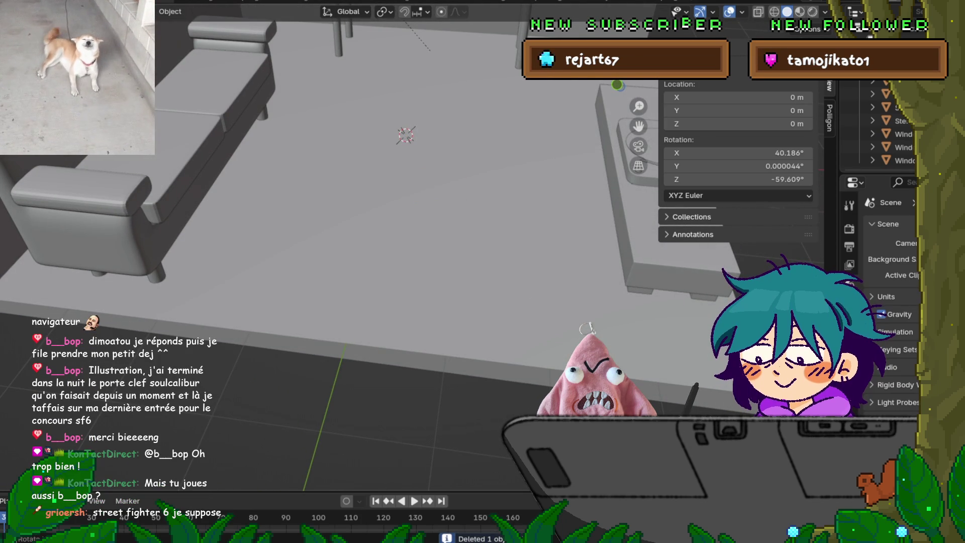
# Add a new plane and, in top view, move it to the room's lower-right corner.
pyautogui.hotkey('shift', 'a')
pyautogui.moveTo(382, 189)
pyautogui.click(475, 188)
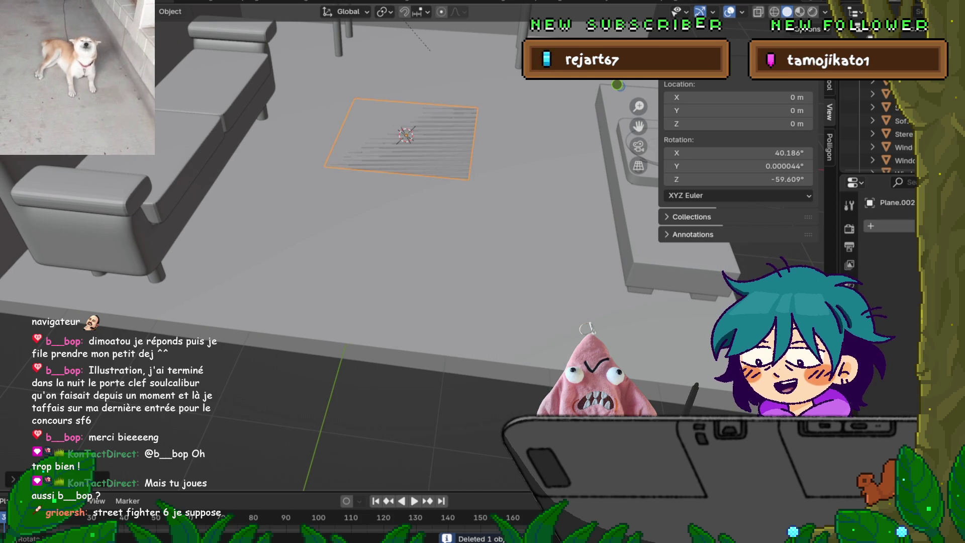
pyautogui.press('KP_7')
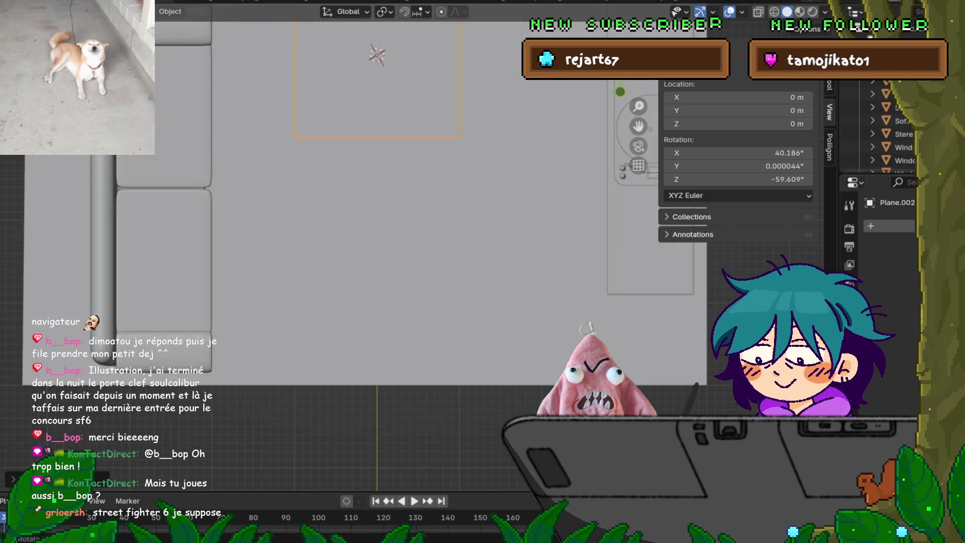
pyautogui.scroll(2, 491, 212)
pyautogui.press('g')
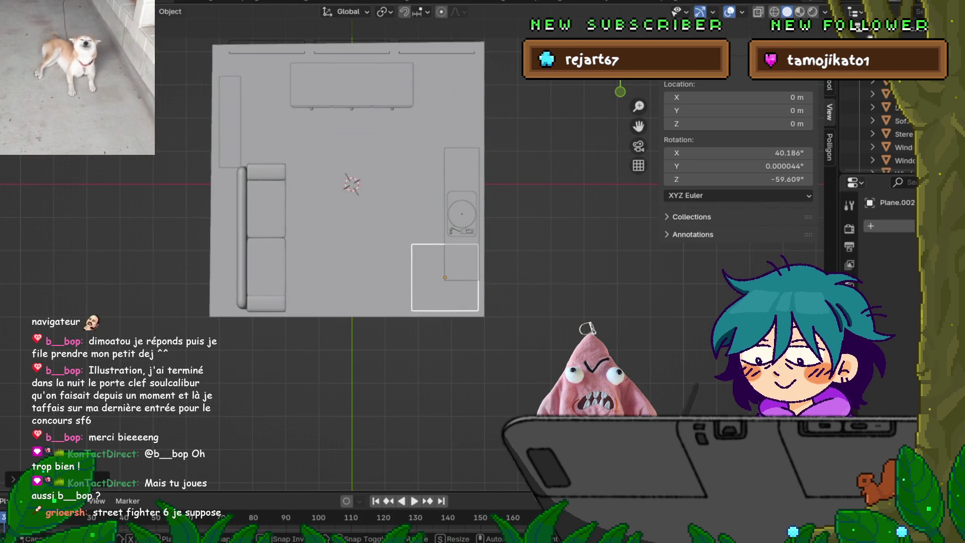
pyautogui.press('Return')
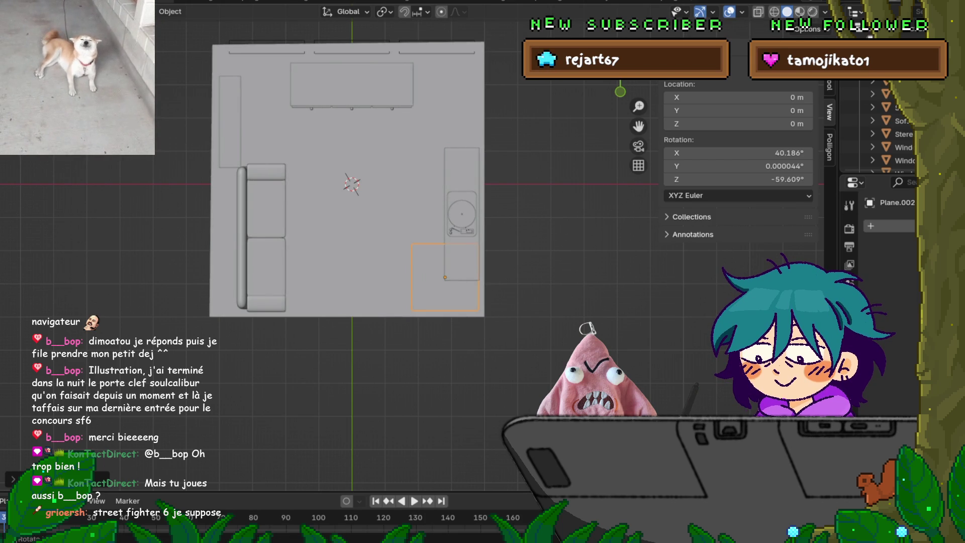
# Shrink the new plane in Edit Mode and place it at the turntable bench's end.
pyautogui.press('Tab')
pyautogui.press('s')
pyautogui.click(455, 283)
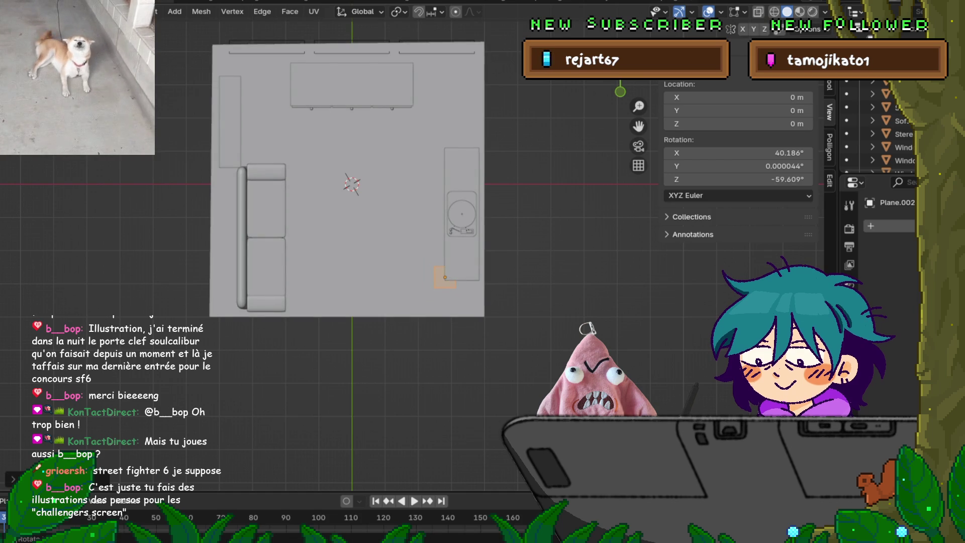
pyautogui.press('Tab')
pyautogui.moveTo(445, 277); pyautogui.dragTo(462, 297)
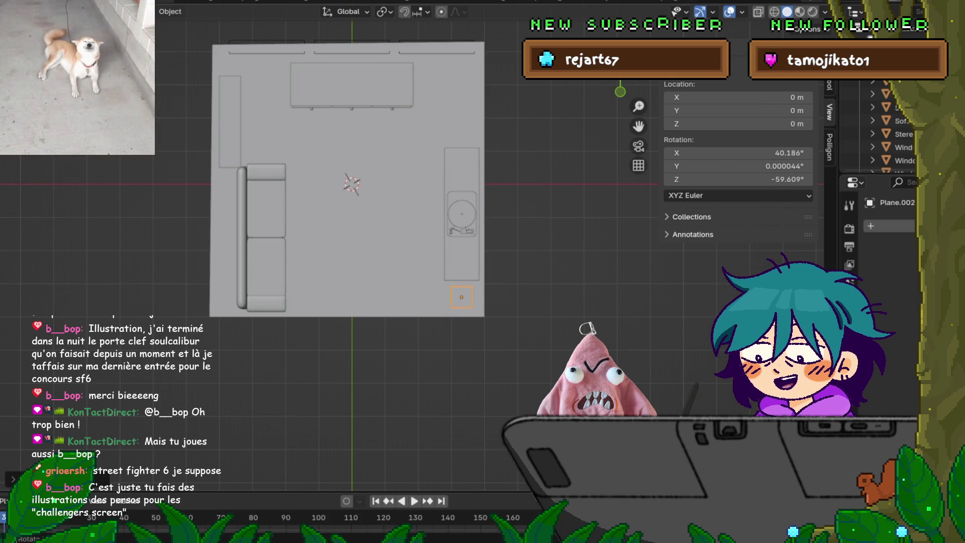
pyautogui.moveTo(352, 252)
pyautogui.mouseDown(button='middle')
pyautogui.moveTo(405, 189)
pyautogui.moveTo(387, 191)
pyautogui.mouseUp(button='middle')
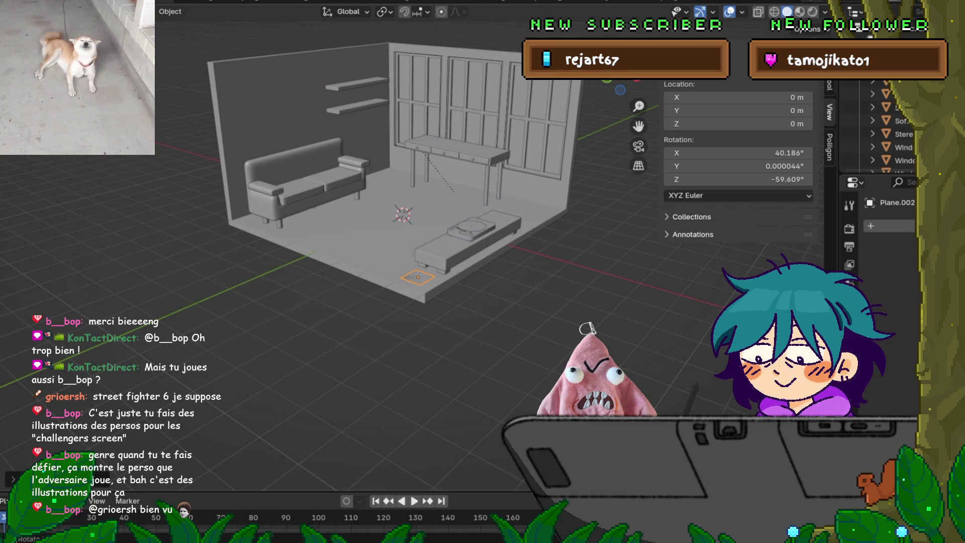
pyautogui.moveTo(322, 252)
pyautogui.mouseDown(button='middle')
pyautogui.moveTo(281, 211)
pyautogui.moveTo(347, 241)
pyautogui.mouseUp(button='middle')
pyautogui.moveTo(103, 373)
pyautogui.mouseDown(button='middle')
pyautogui.moveTo(155, 361)
pyautogui.moveTo(16, 374)
pyautogui.mouseUp(button='middle')
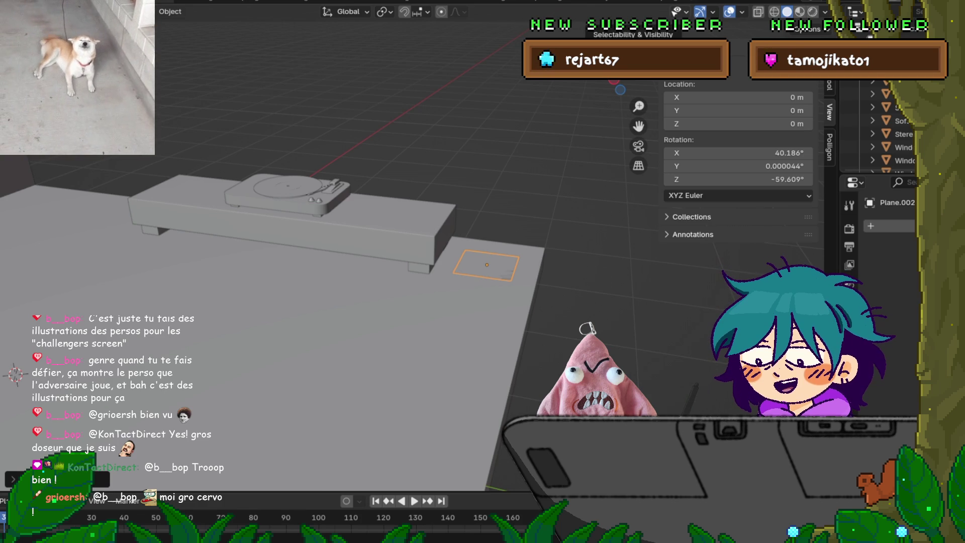
# View the small floor plane from the top, enter Edit Mode, and cancel a trial X-axis move.
pyautogui.press('KP_7')
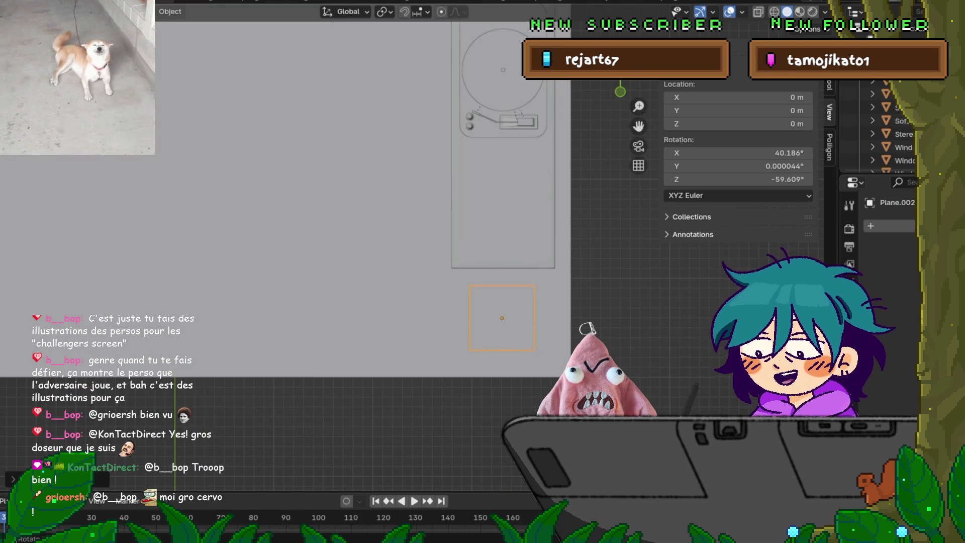
pyautogui.scroll(-3, 171, 234)
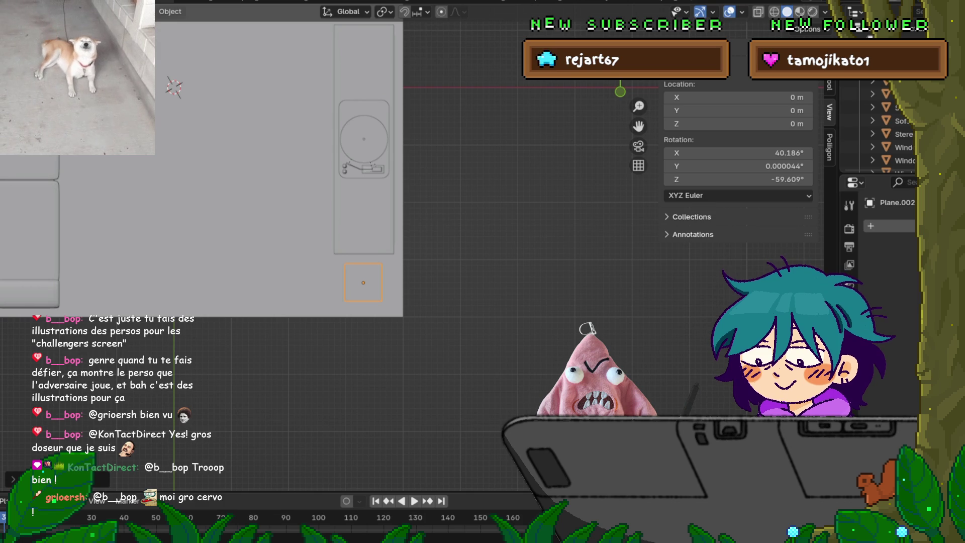
pyautogui.scroll(-2, 402, 249)
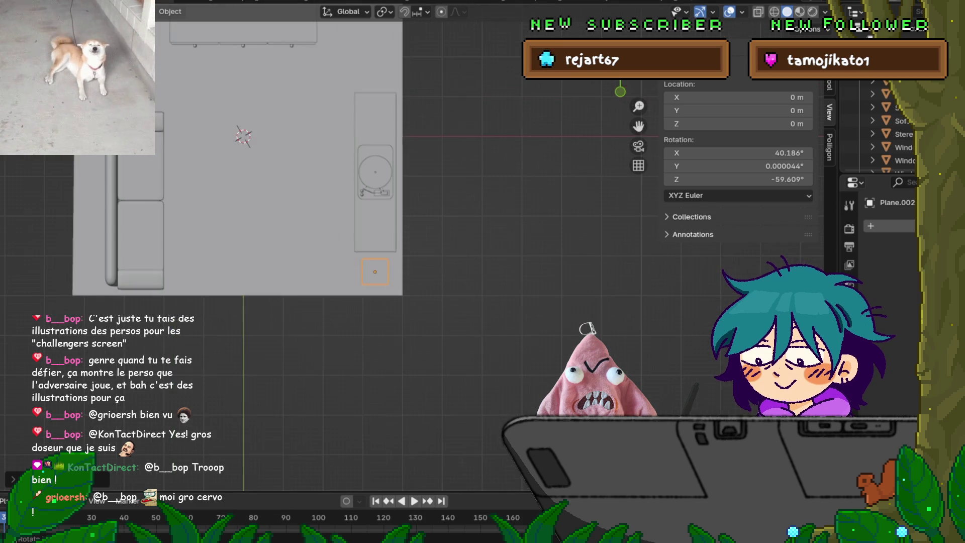
pyautogui.press('Tab')
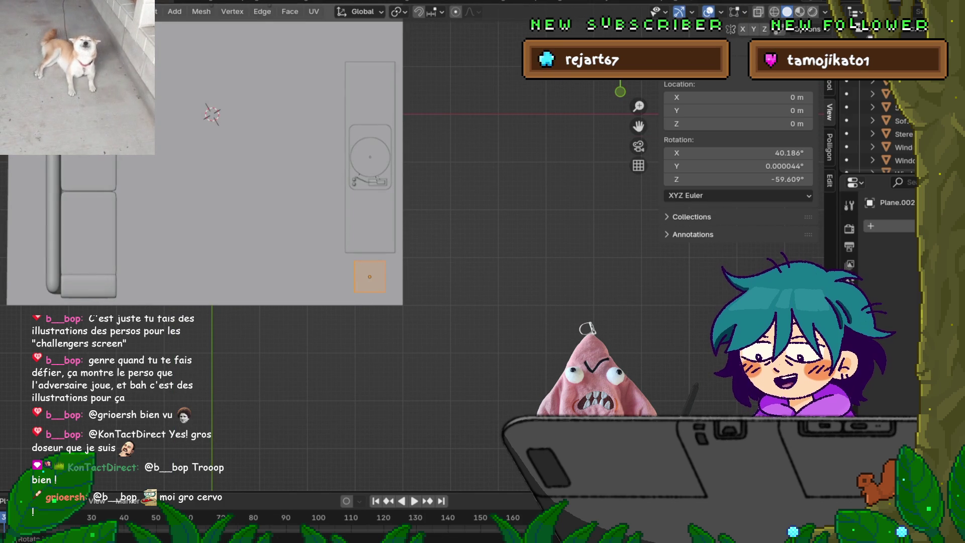
pyautogui.press('g')
pyautogui.press('x')
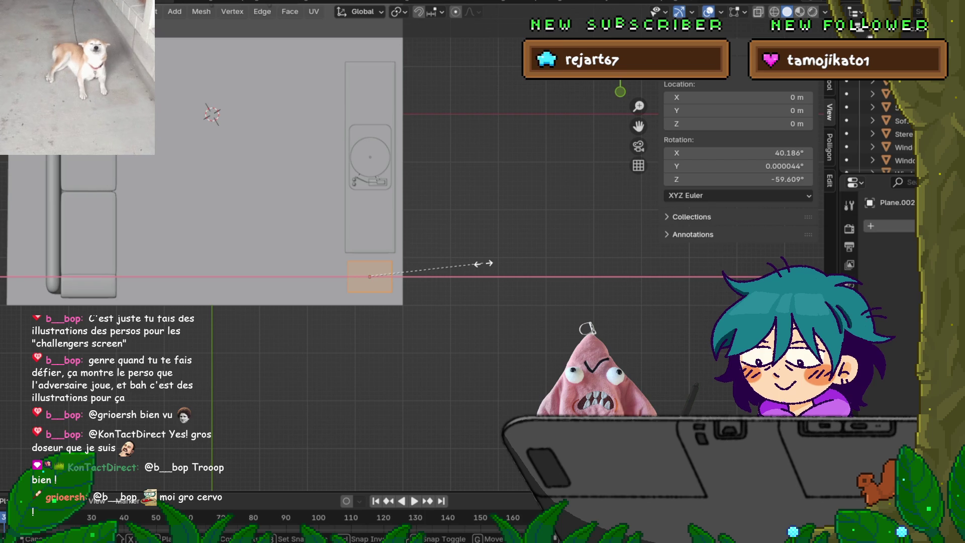
pyautogui.press('Escape')
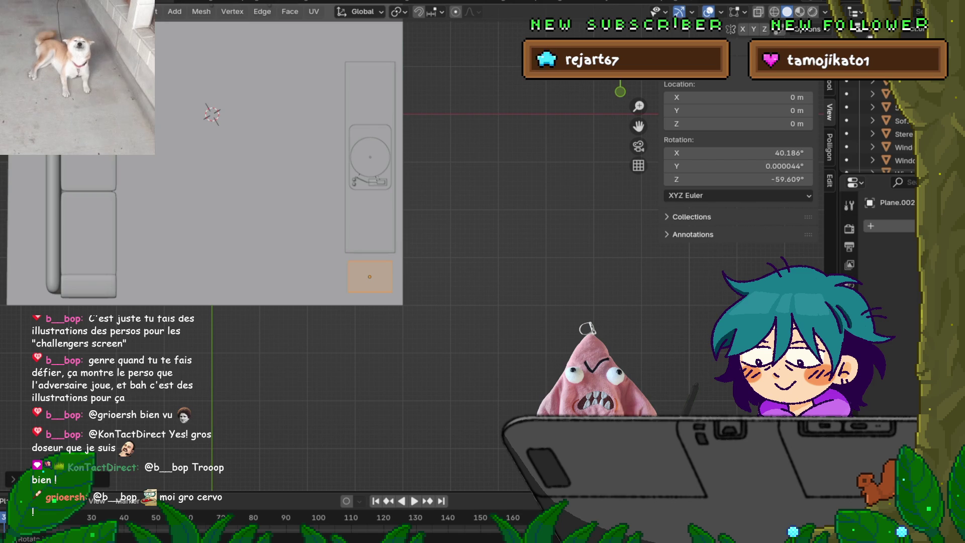
pyautogui.scroll(4, 339, 250)
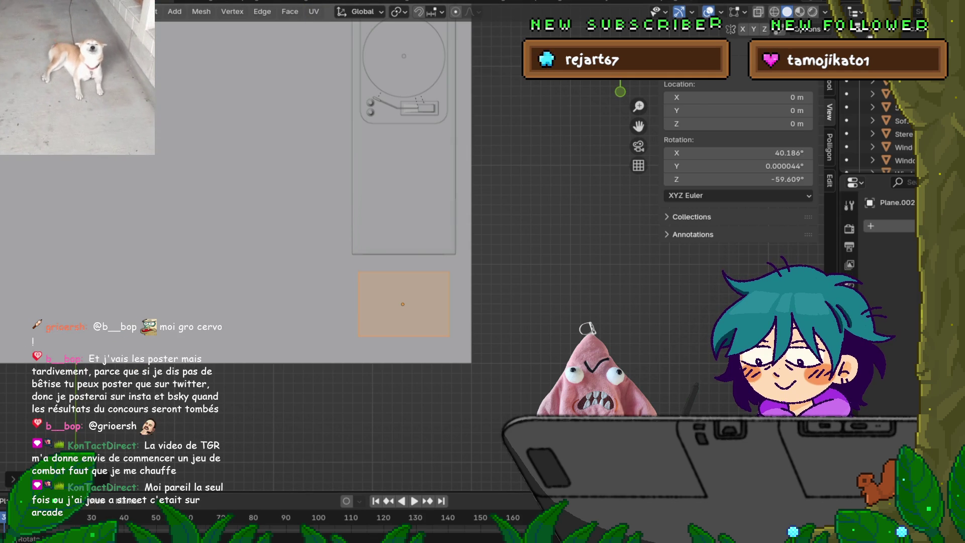
# Stretch the small floor plane along the Y axis into a rectangular rug.
pyautogui.press('s')
pyautogui.press('y')
pyautogui.click(331, 263)
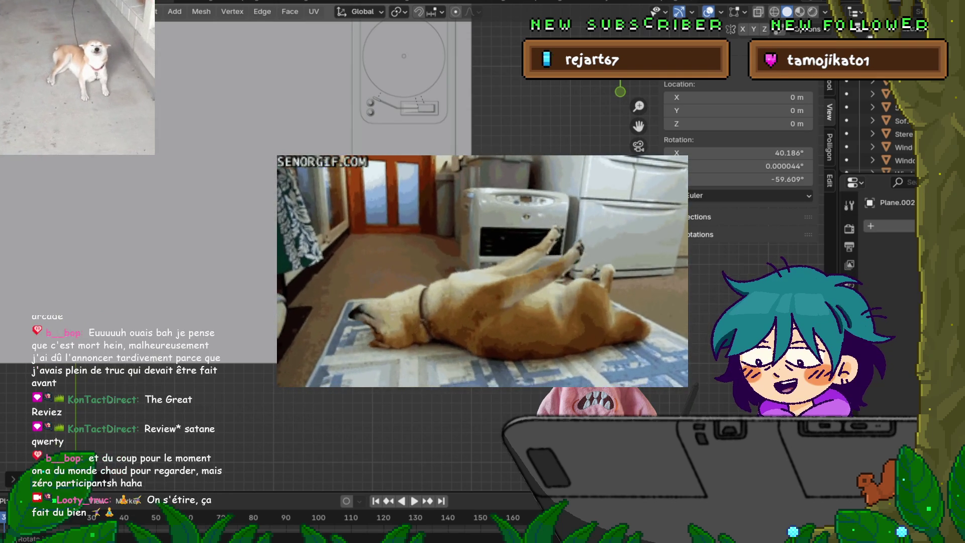
pyautogui.press('q')
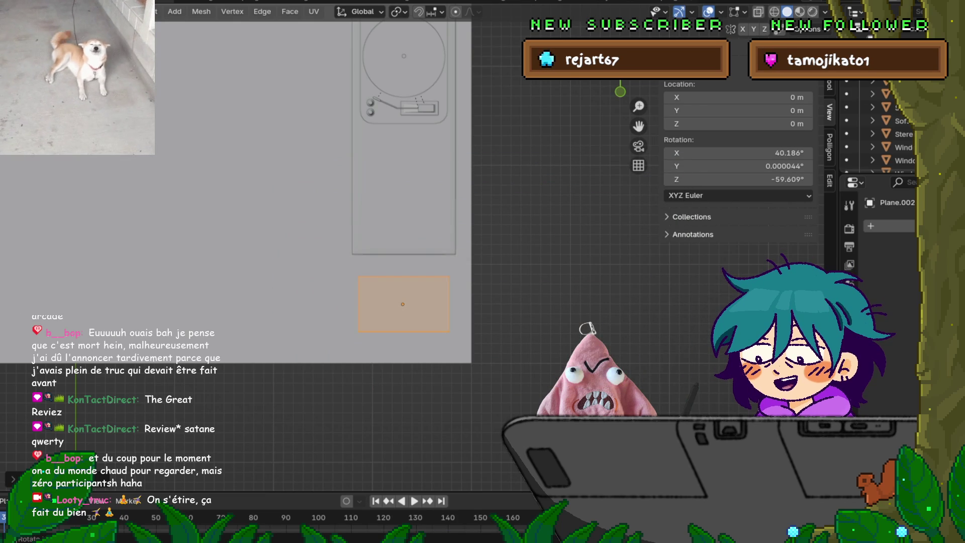
pyautogui.scroll(3, 423, 275)
pyautogui.scroll(-1, 424, 275)
pyautogui.keyDown('shift'); pyautogui.moveTo(393, 317); pyautogui.dragTo(390, 311, button='middle'); pyautogui.keyUp('shift')
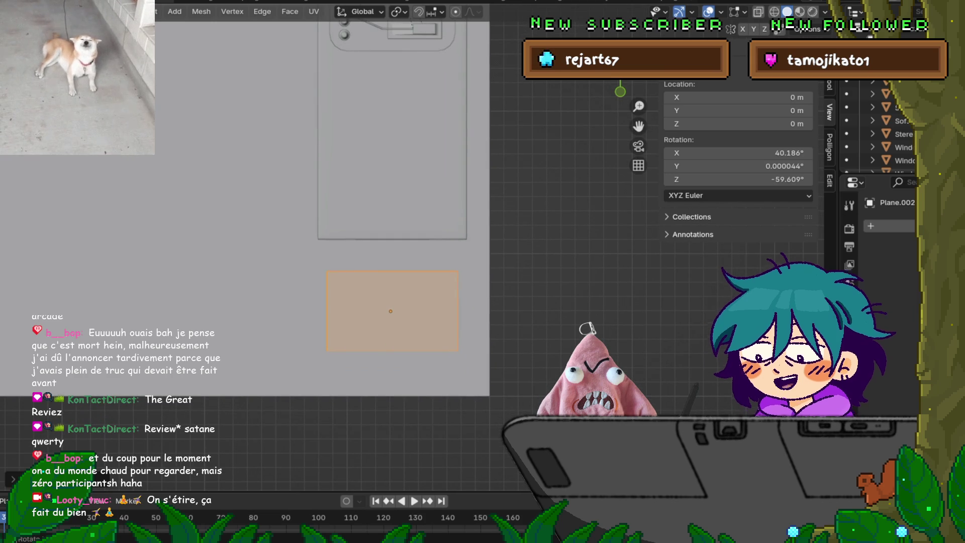
# Slide the rug plane along Y so it sits in front of the stereo table.
pyautogui.click(15, 5)
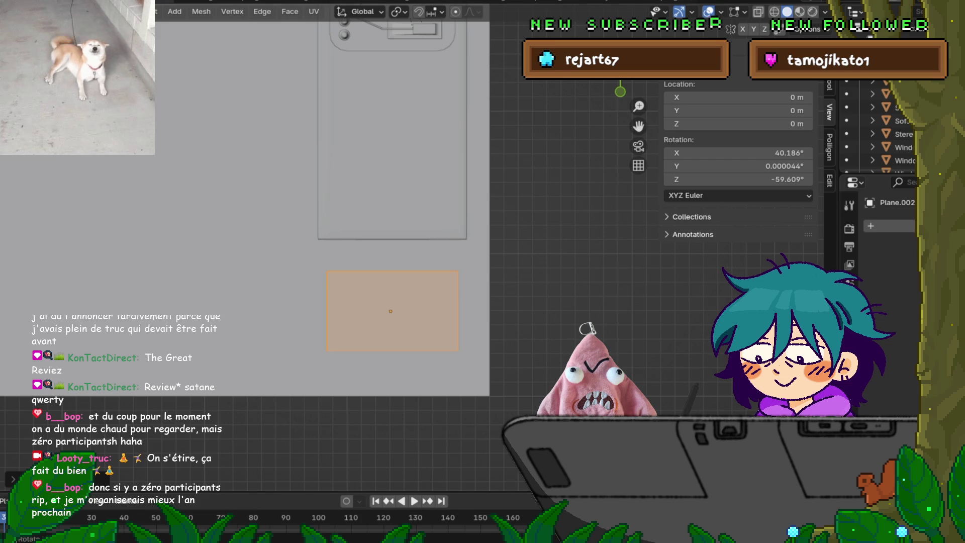
pyautogui.press('g')
pyautogui.press('y')
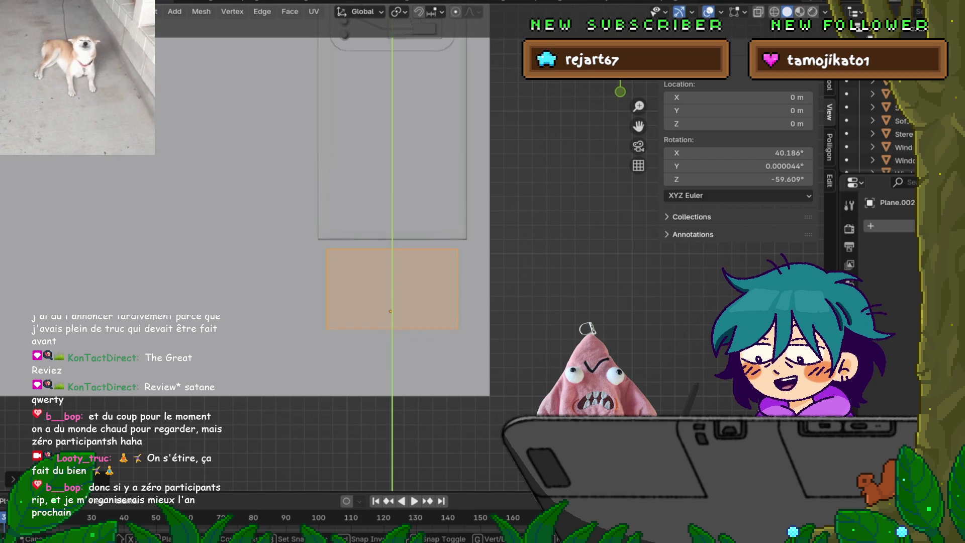
pyautogui.press('Return')
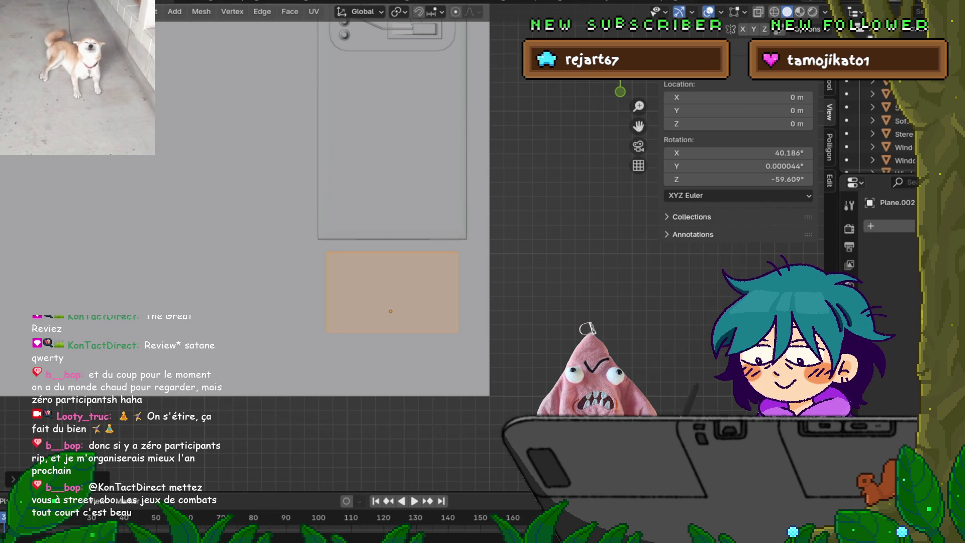
pyautogui.moveTo(322, 251); pyautogui.dragTo(364, 162, button='middle')
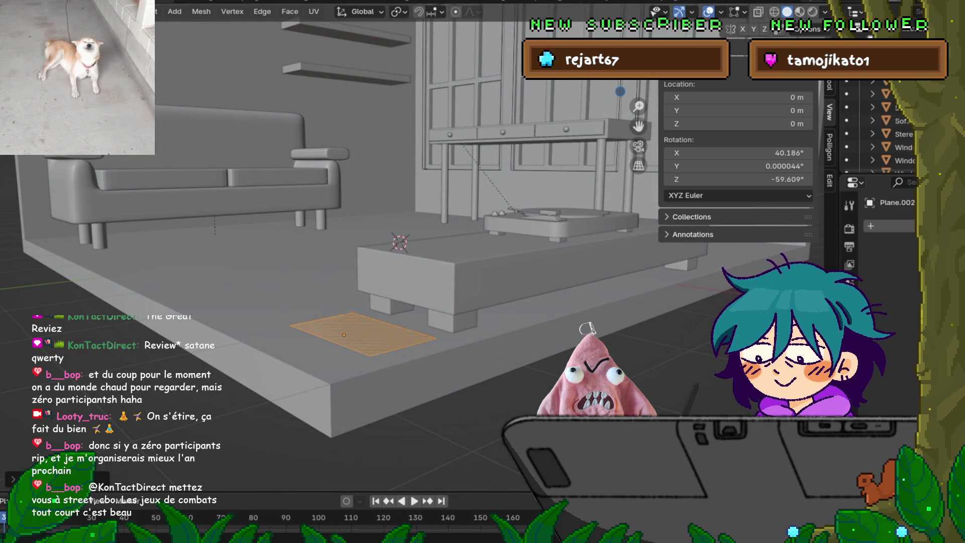
# Back in Object Mode, snap the 3D cursor to the stereo table's origin.
pyautogui.hotkey('alt', 'a')
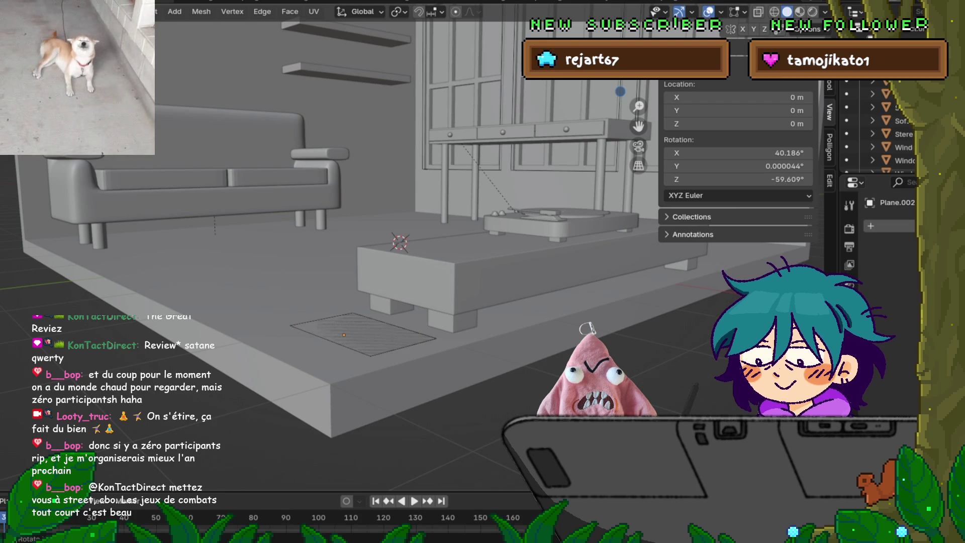
pyautogui.press('Tab')
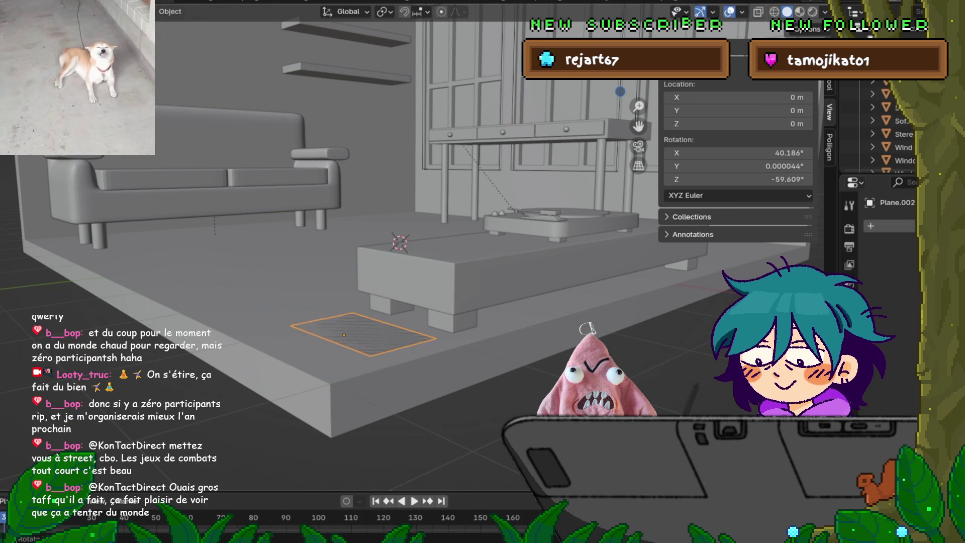
pyautogui.click(478, 272)
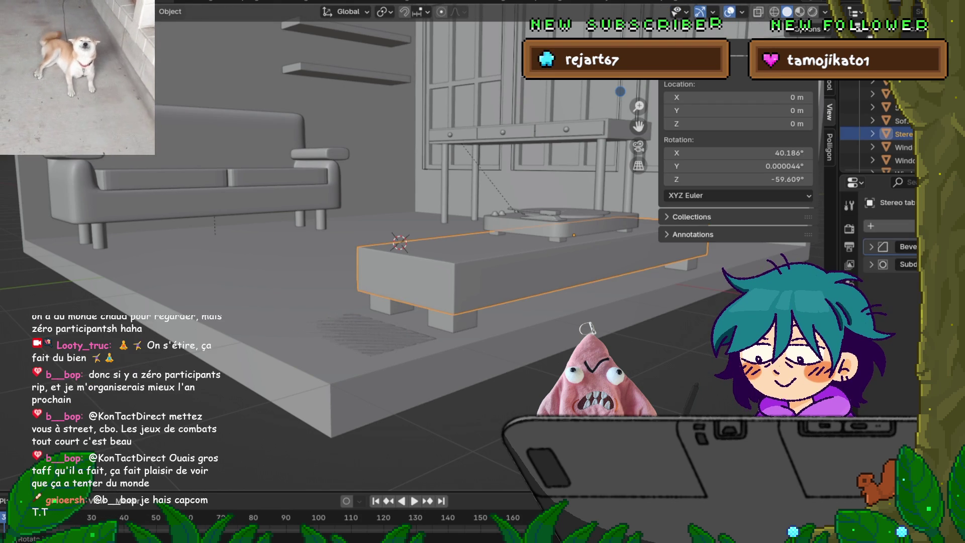
pyautogui.hotkey('shift', 's')
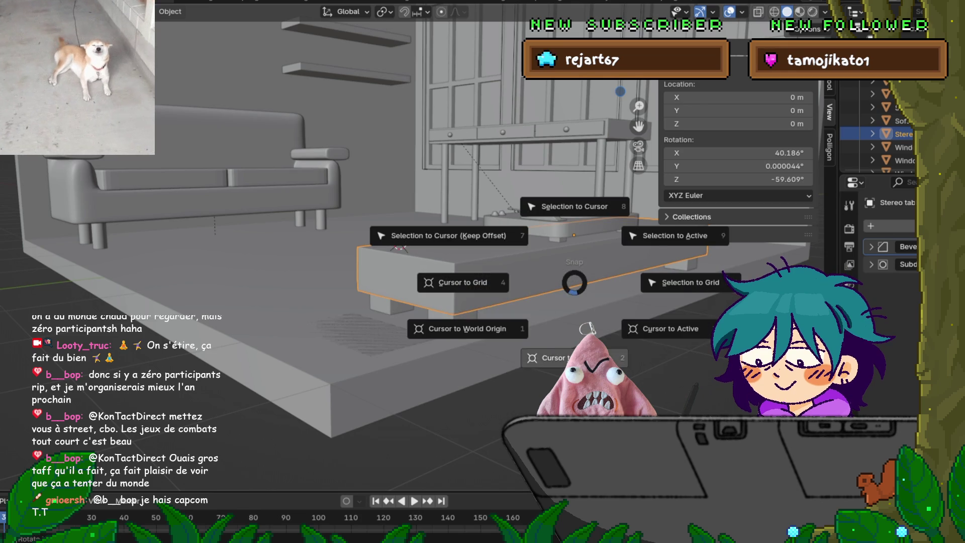
pyautogui.click(575, 354)
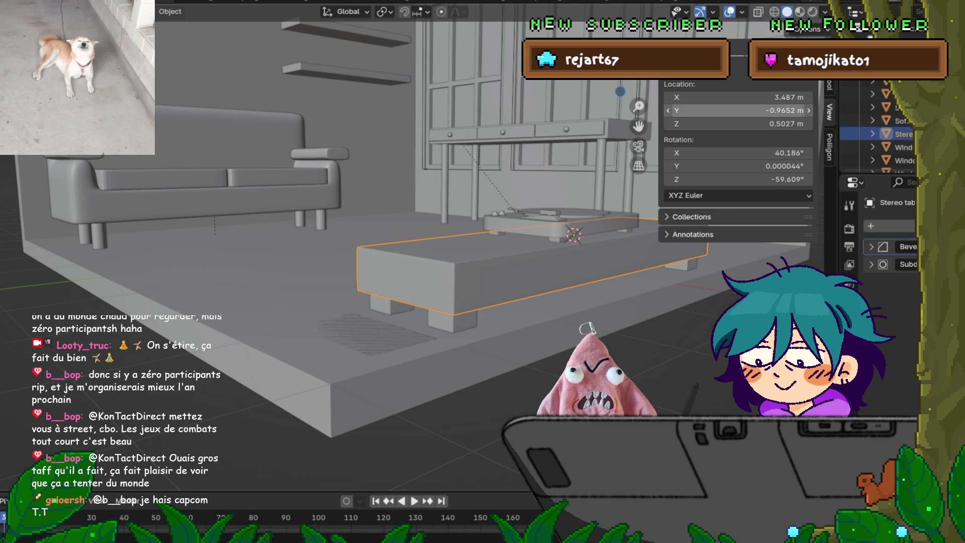
# Set the 3D cursor's Z location to 0, then select the rug and enter Edit Mode.
pyautogui.click(739, 111)
pyautogui.press('Return')
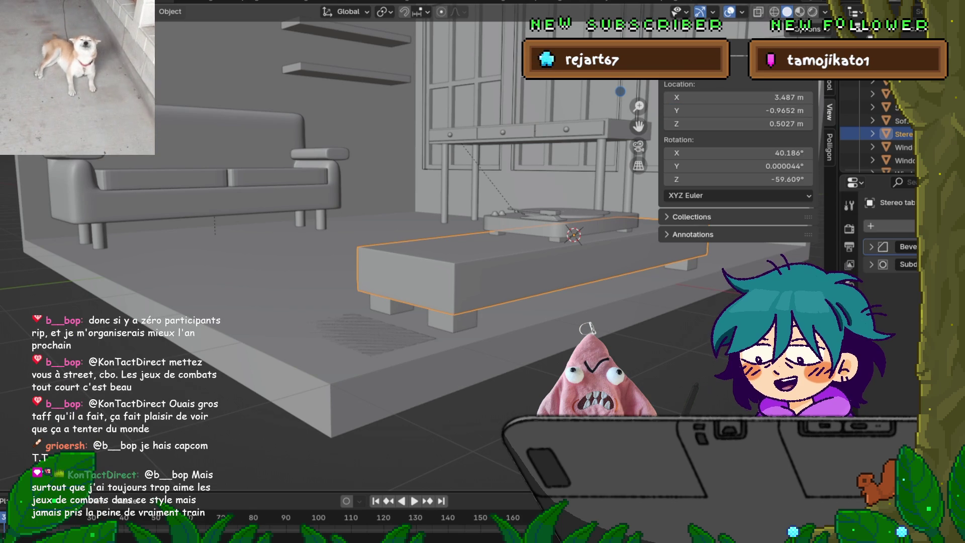
pyautogui.click(738, 123)
pyautogui.write('0')
pyautogui.press('Return')
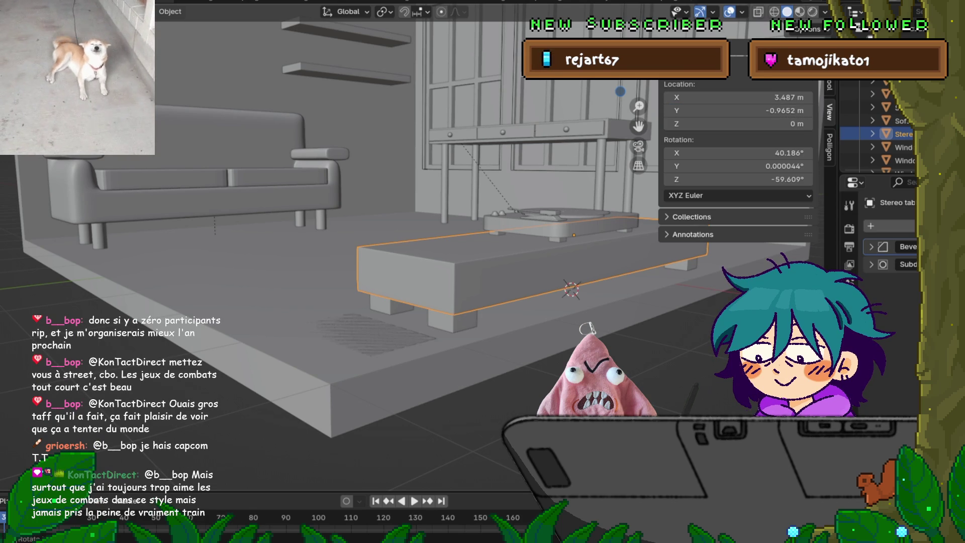
pyautogui.click(281, 362)
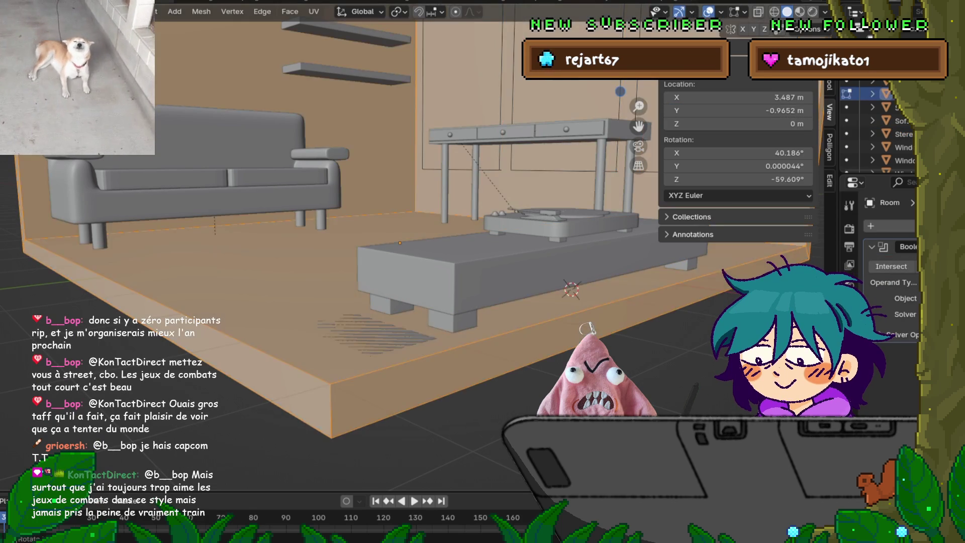
pyautogui.click(362, 334)
pyautogui.press('Tab')
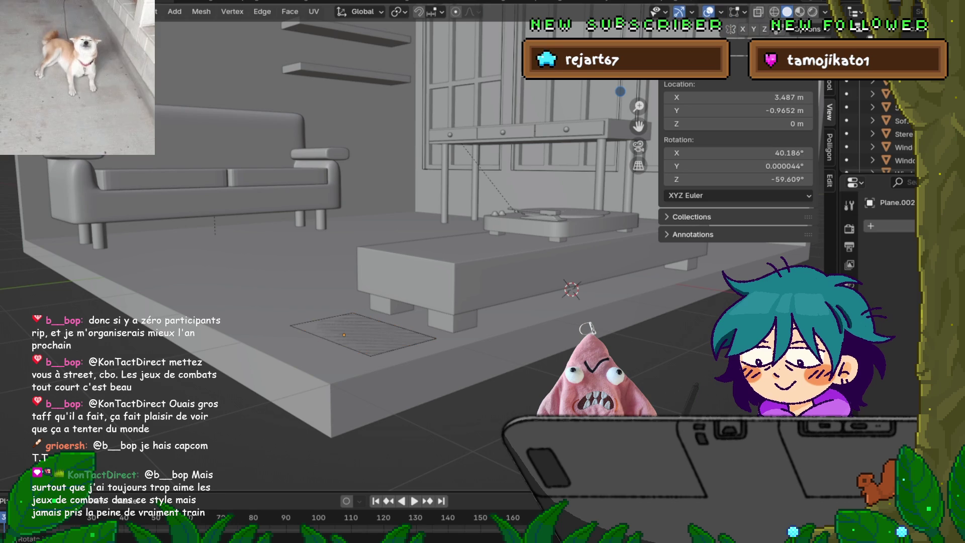
# Add a Mirror modifier to the rug plane in Object Mode.
pyautogui.press('Tab')
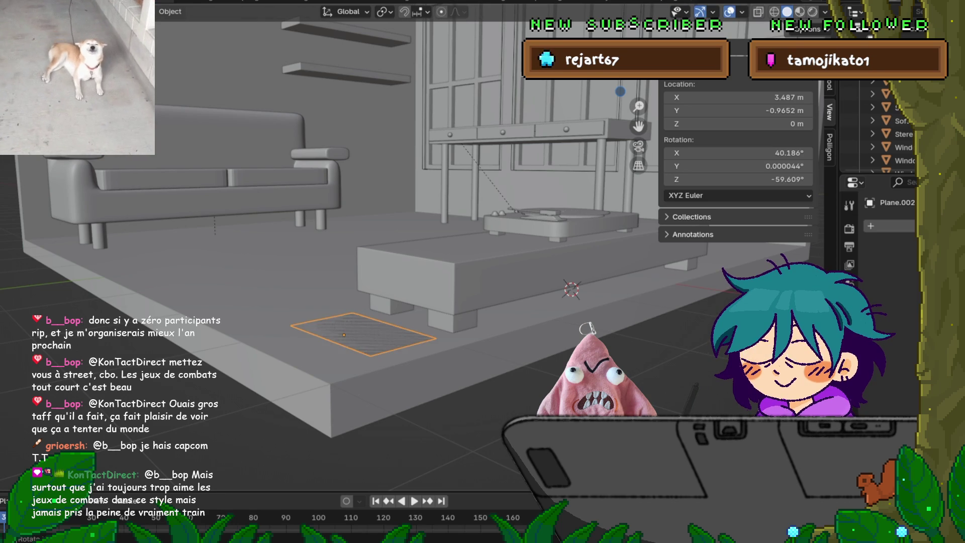
pyautogui.click(882, 226)
pyautogui.moveTo(882, 228)
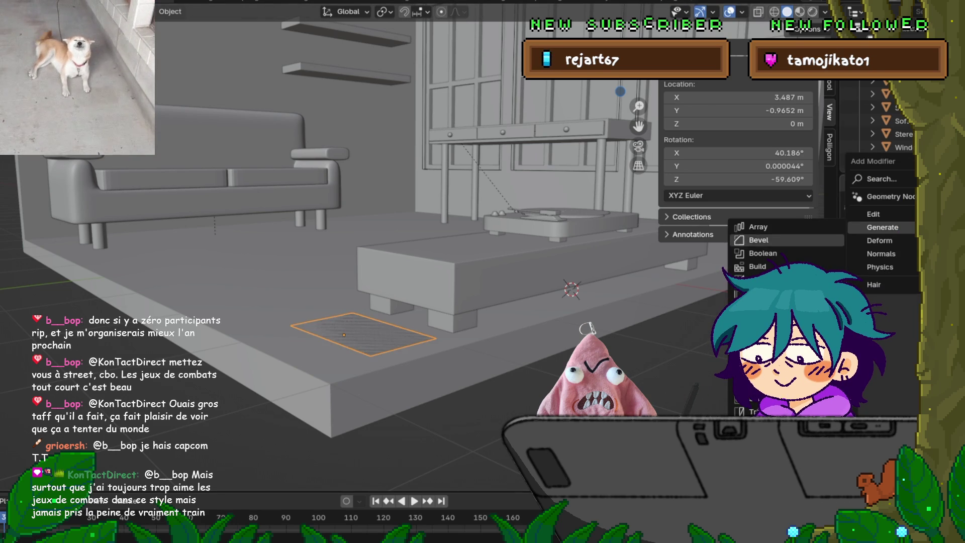
pyautogui.click(759, 332)
pyautogui.moveTo(352, 251); pyautogui.dragTo(226, 236, button='middle')
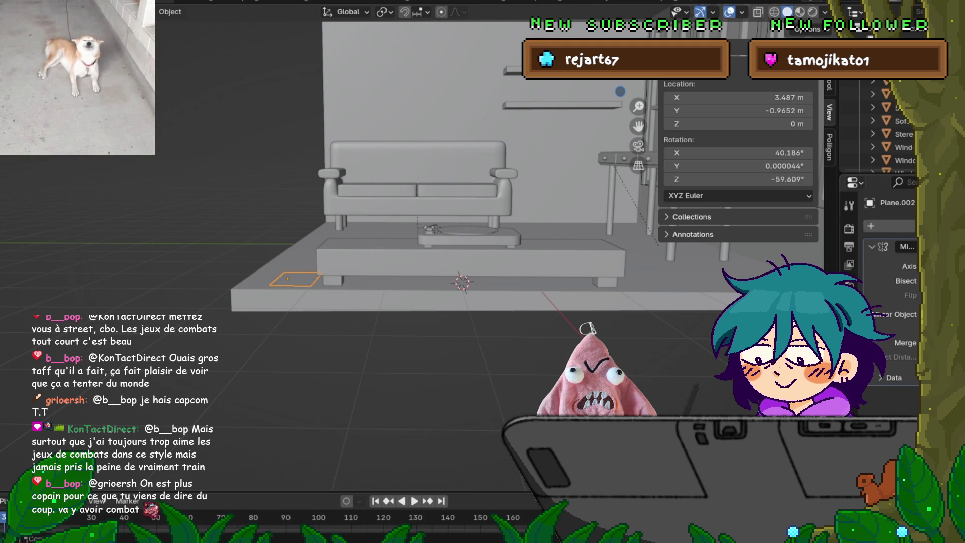
# Scale the rug plane wider.
pyautogui.press('s')
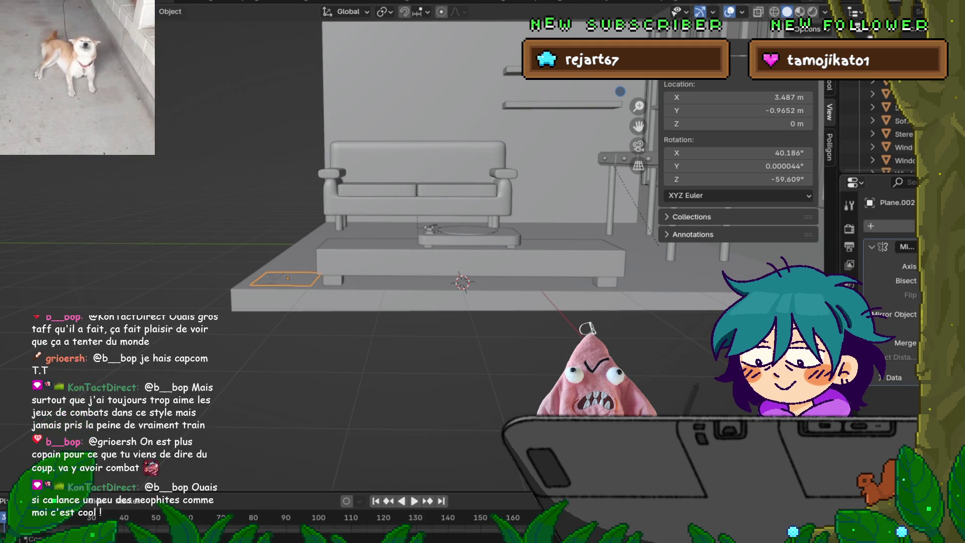
pyautogui.press('Return')
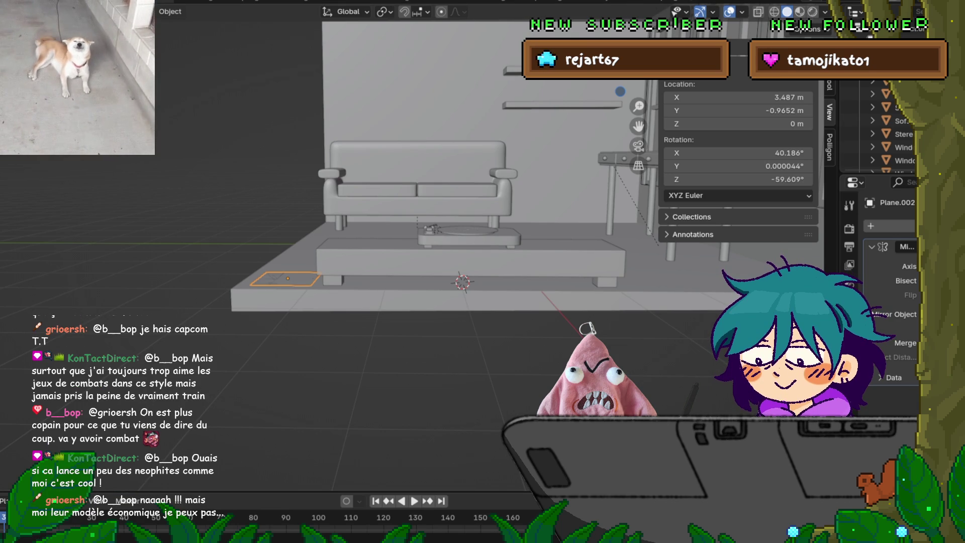
pyautogui.scroll(-2, 452, 201)
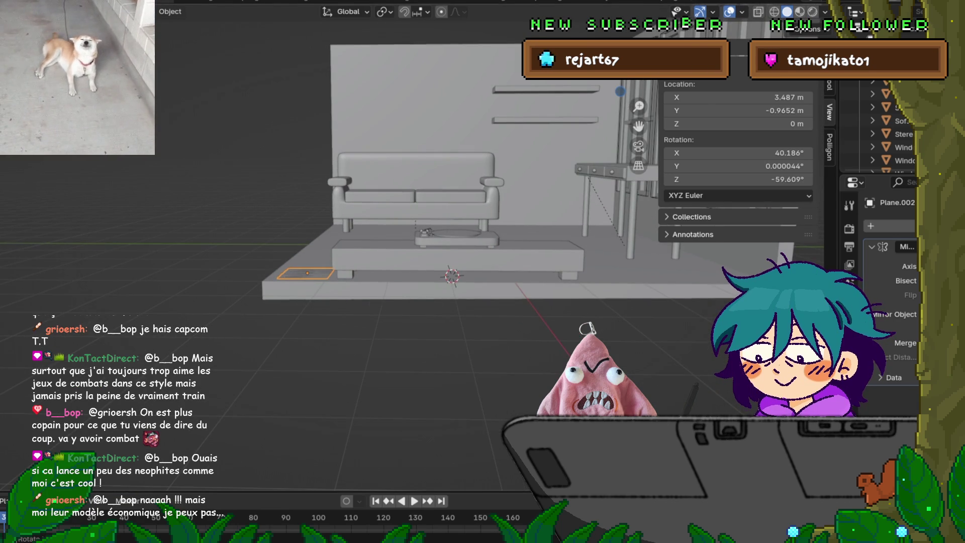
# Snap the 3D cursor to the stereo table and set its Z location to 0.
pyautogui.hotkey('shift', 's')
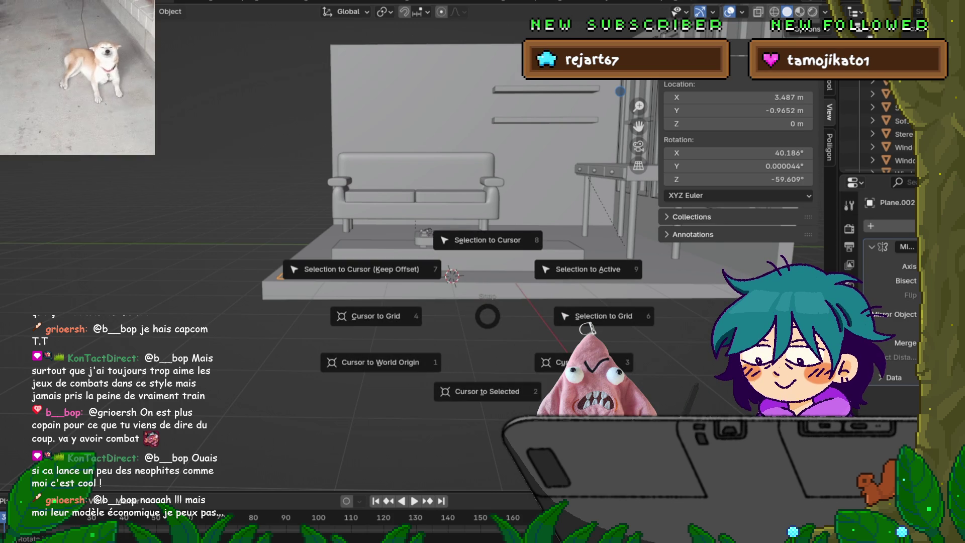
pyautogui.click(483, 391)
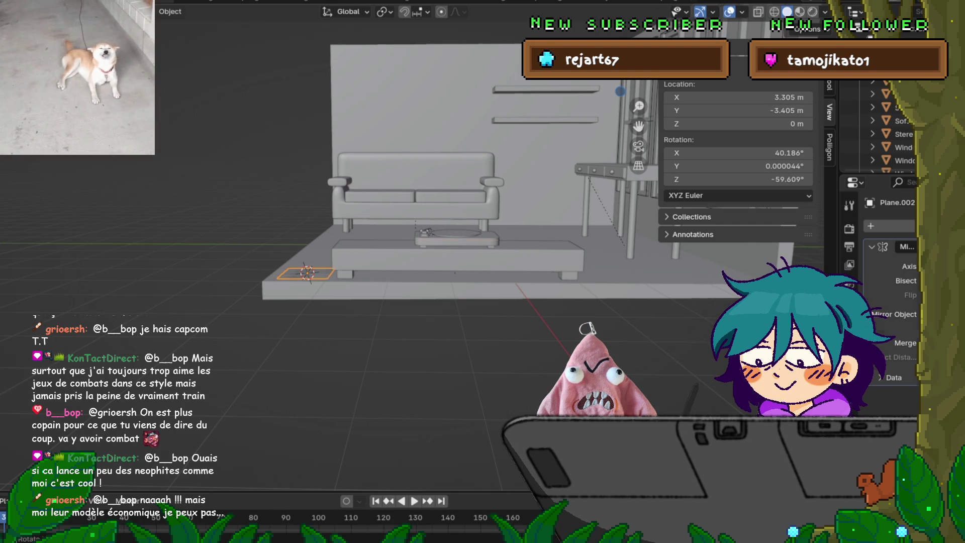
pyautogui.click(458, 256)
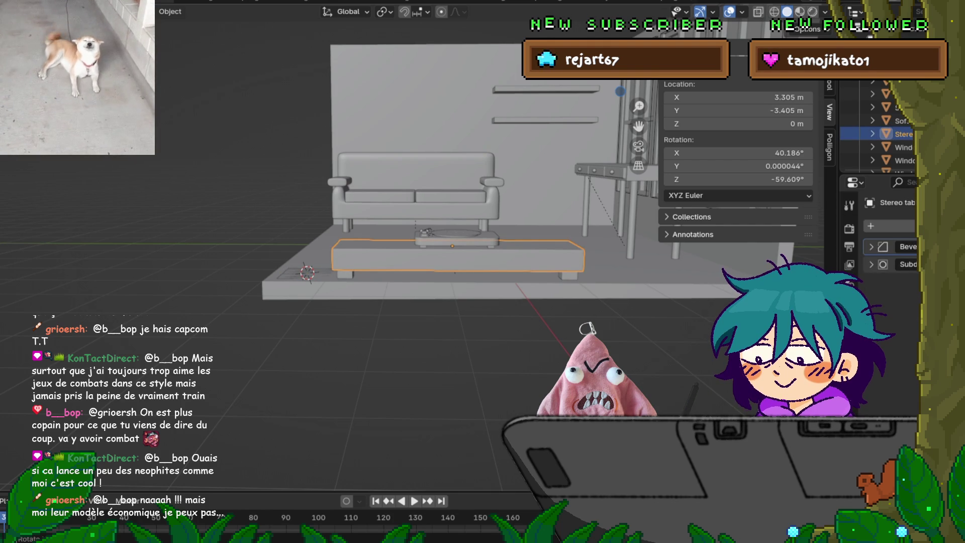
pyautogui.hotkey('shift', 's')
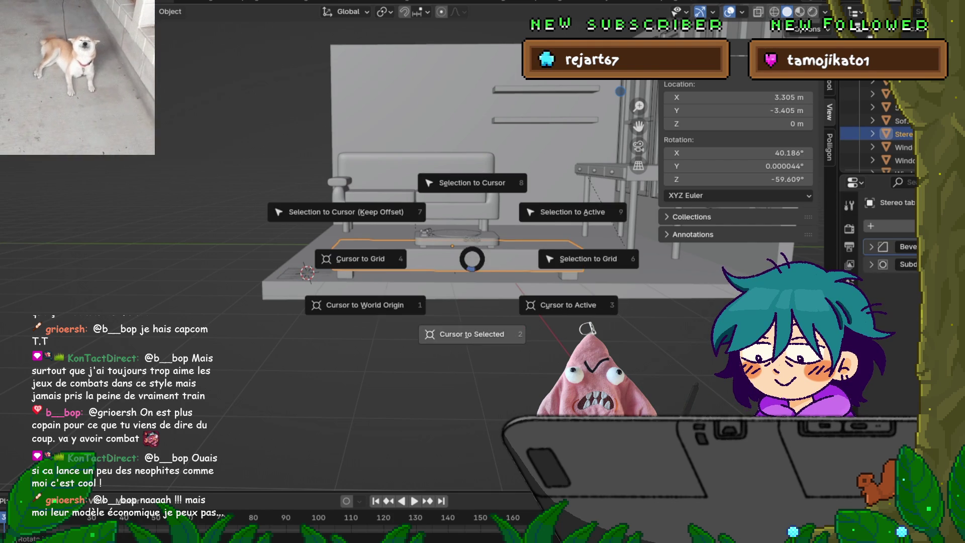
pyautogui.click(463, 334)
pyautogui.hotkey('shift', 's')
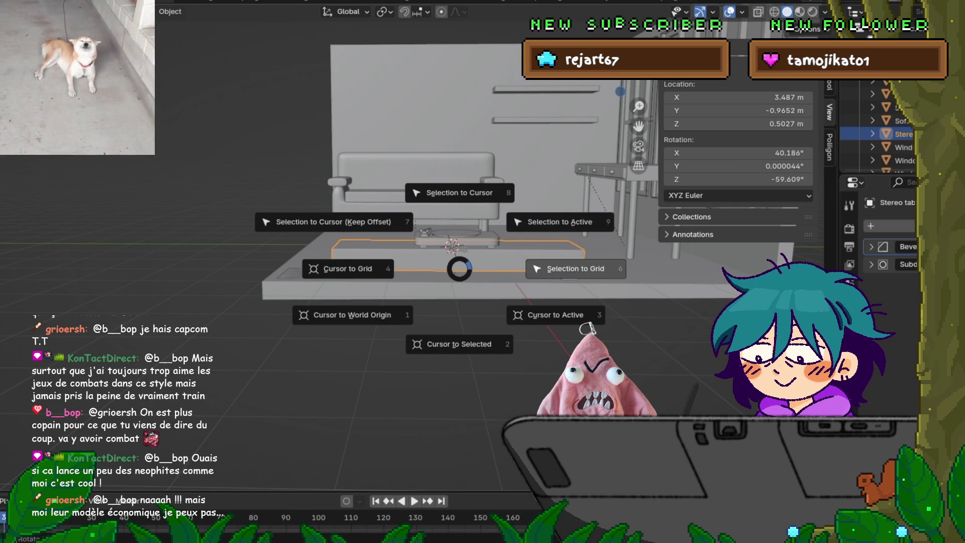
pyautogui.press('Escape')
pyautogui.click(738, 123)
pyautogui.write('0')
pyautogui.press('Return')
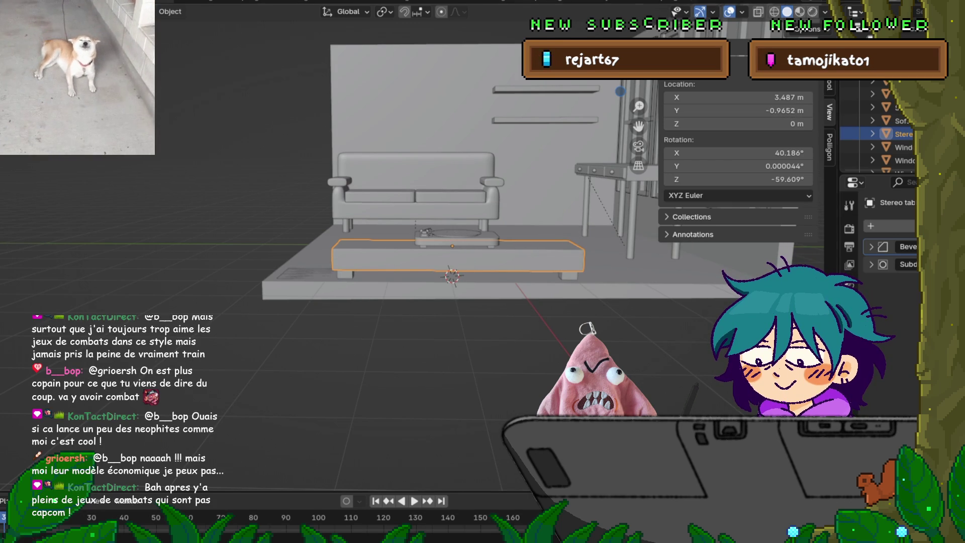
# Set the stereo table's origin to the 3D cursor, then select the small floor plane.
pyautogui.click(135, 11)
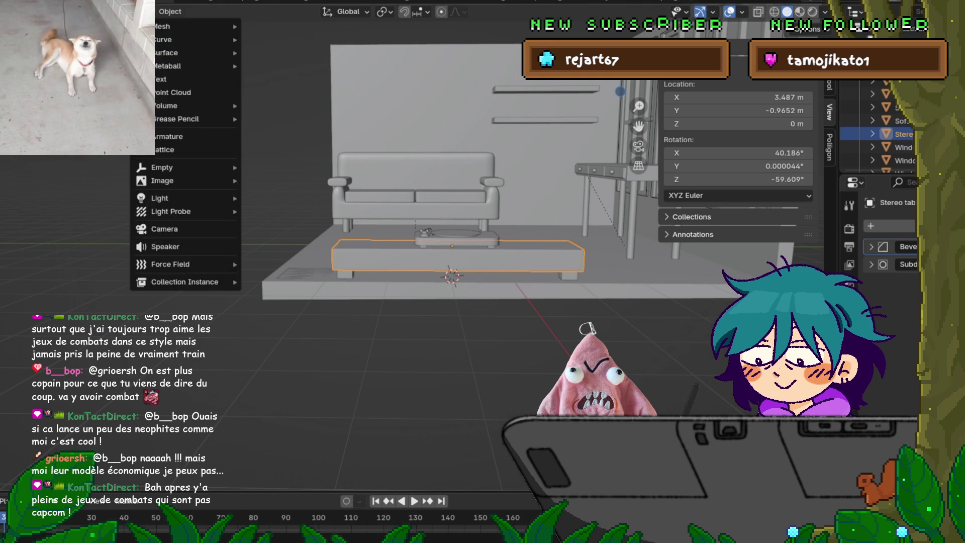
pyautogui.moveTo(85, 11)
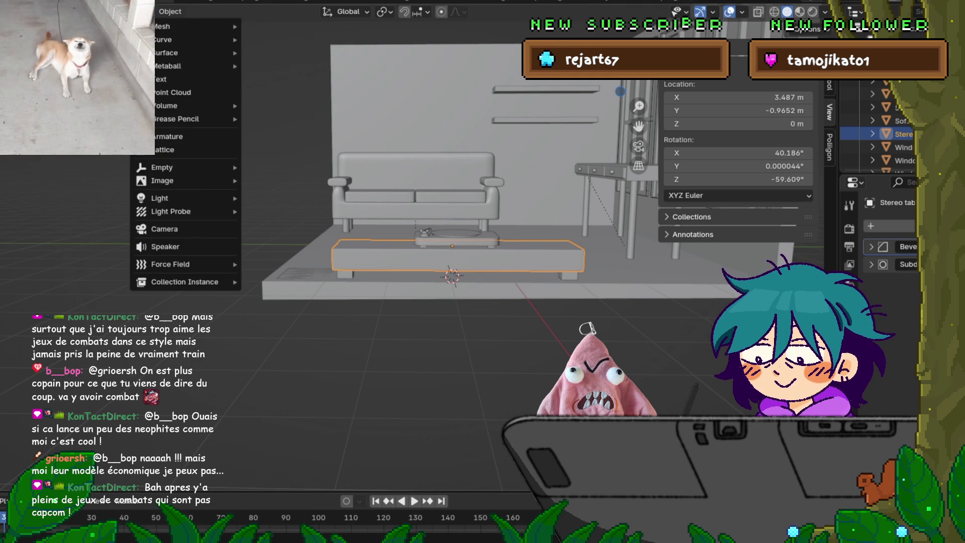
pyautogui.moveTo(170, 11)
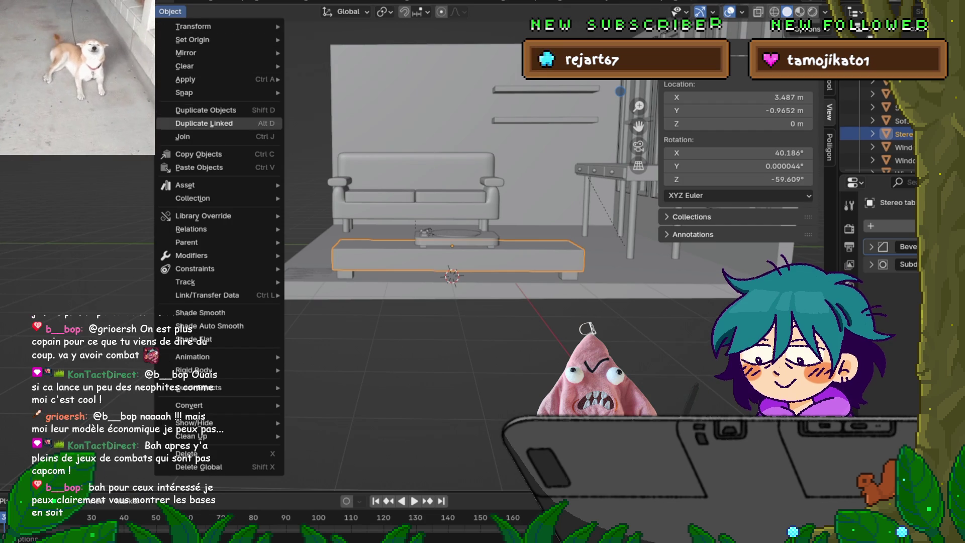
pyautogui.moveTo(201, 92)
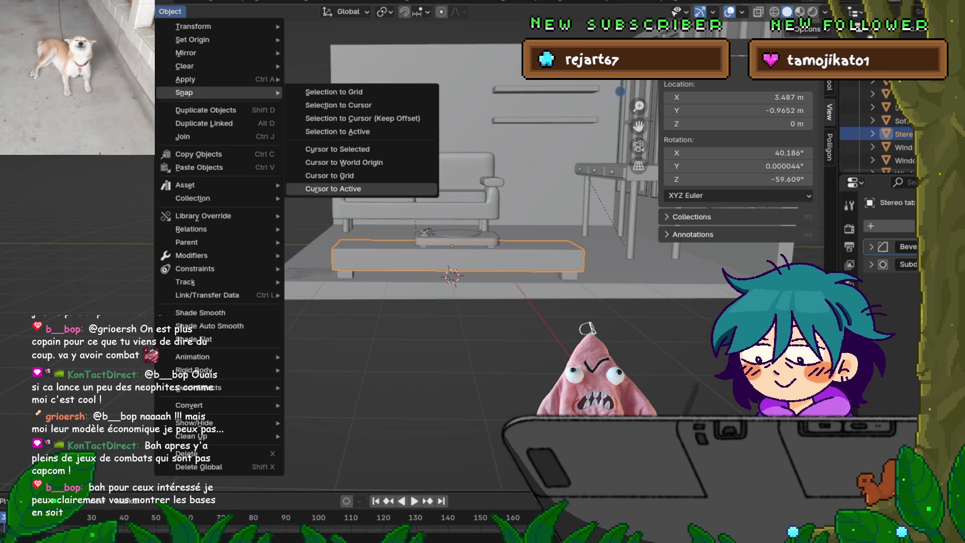
pyautogui.moveTo(201, 40)
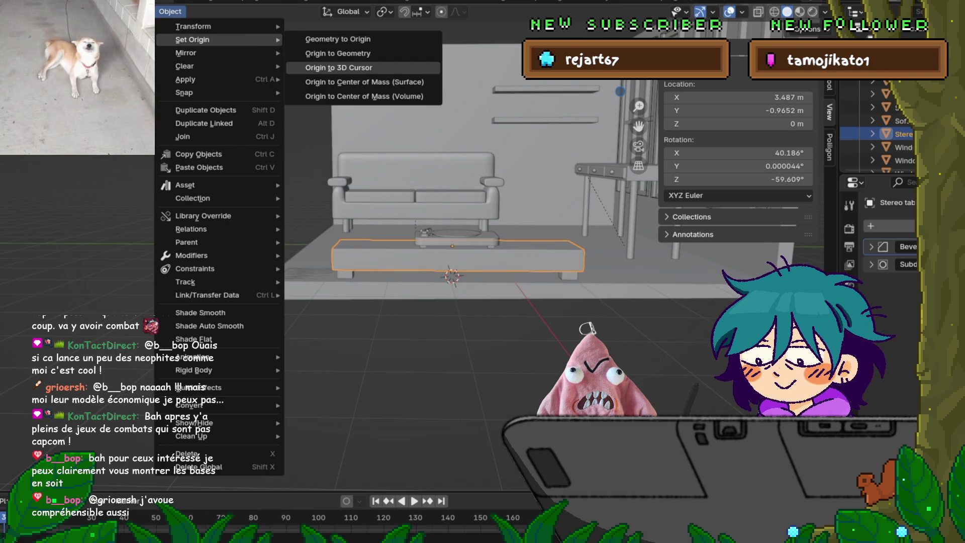
pyautogui.click(338, 67)
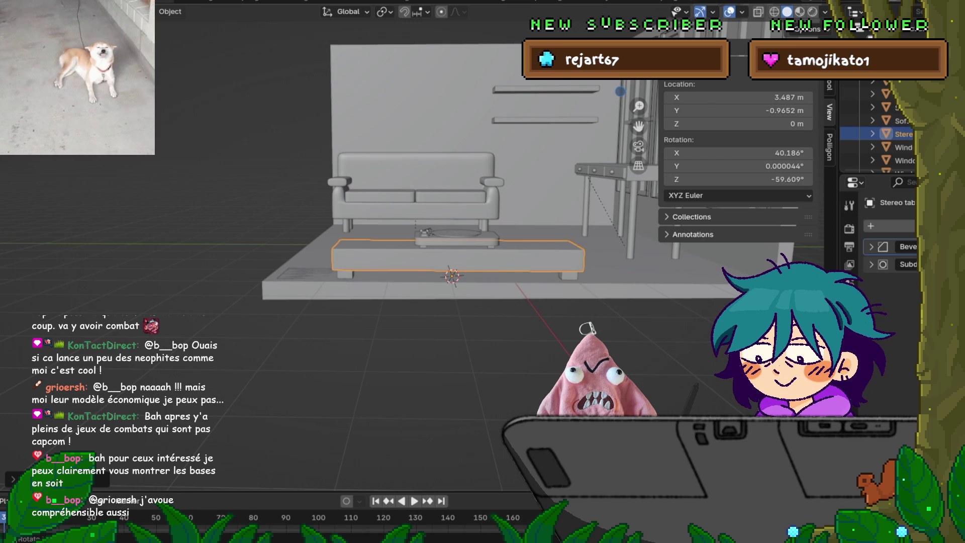
pyautogui.click(603, 281)
pyautogui.click(305, 273)
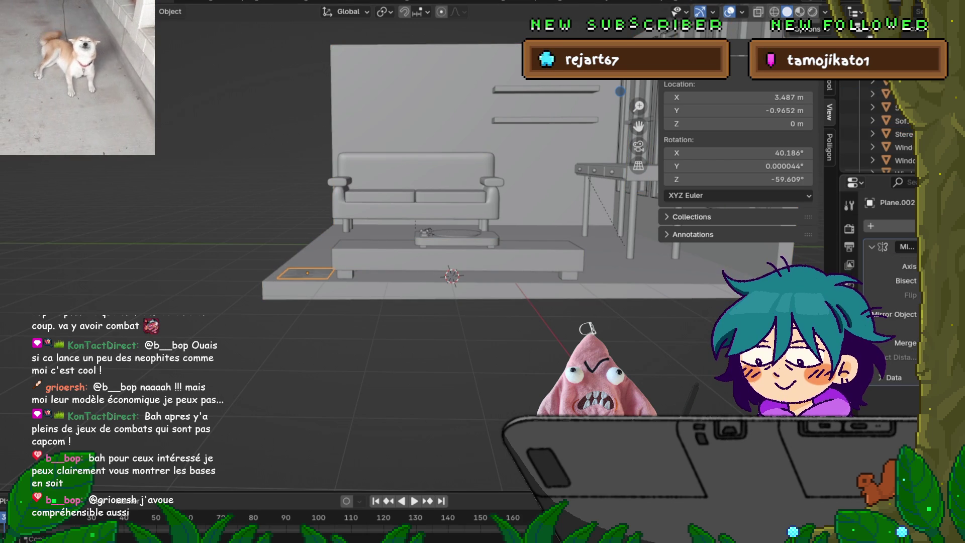
# Remove the plane's Mirror modifier and set its origin to the 3D cursor.
pyautogui.hotkey('ctrl', 'x')
pyautogui.click(885, 226)
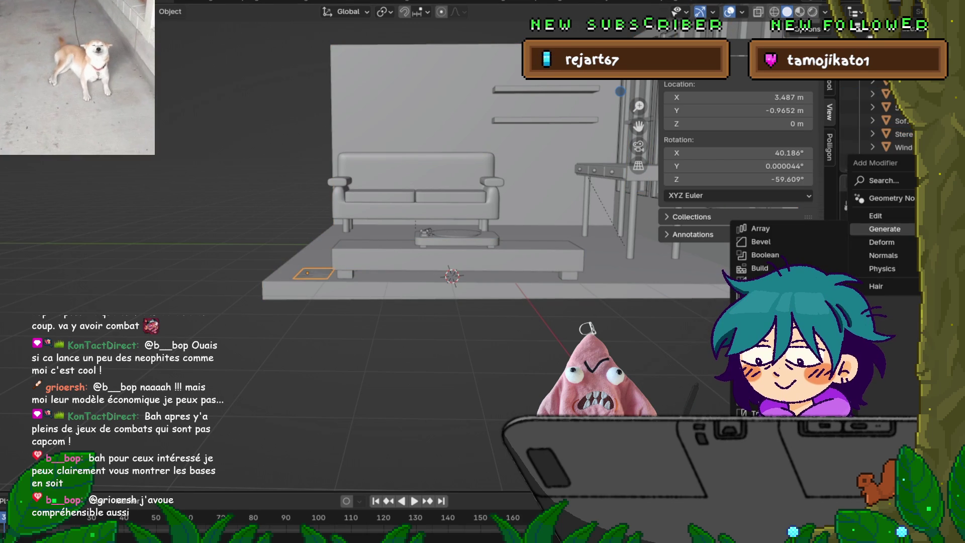
pyautogui.press('Escape')
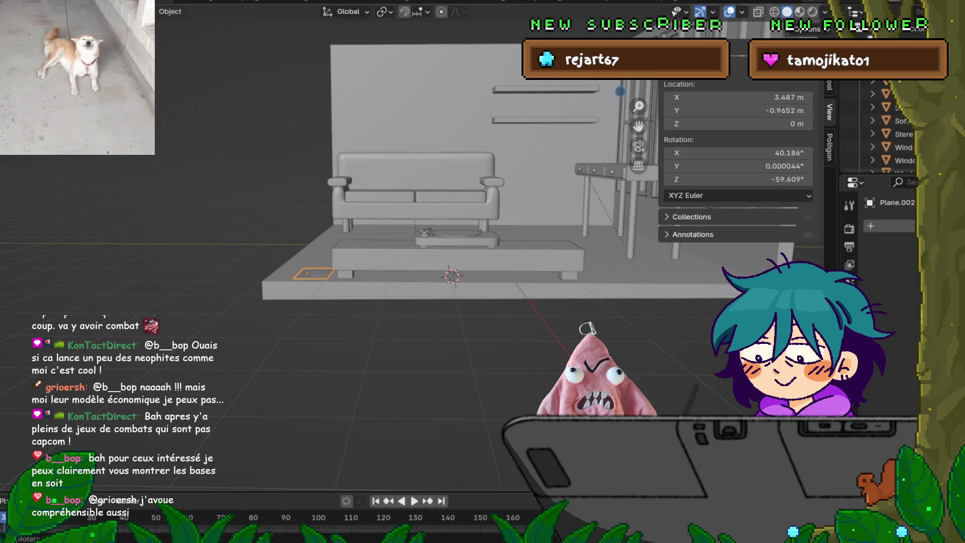
pyautogui.hotkey('shift', 'a')
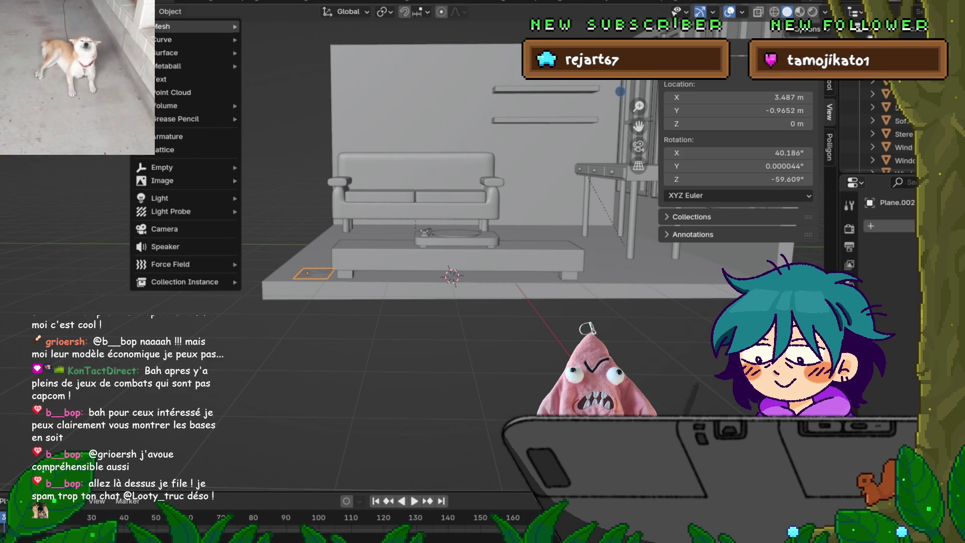
pyautogui.click(170, 11)
pyautogui.moveTo(192, 39)
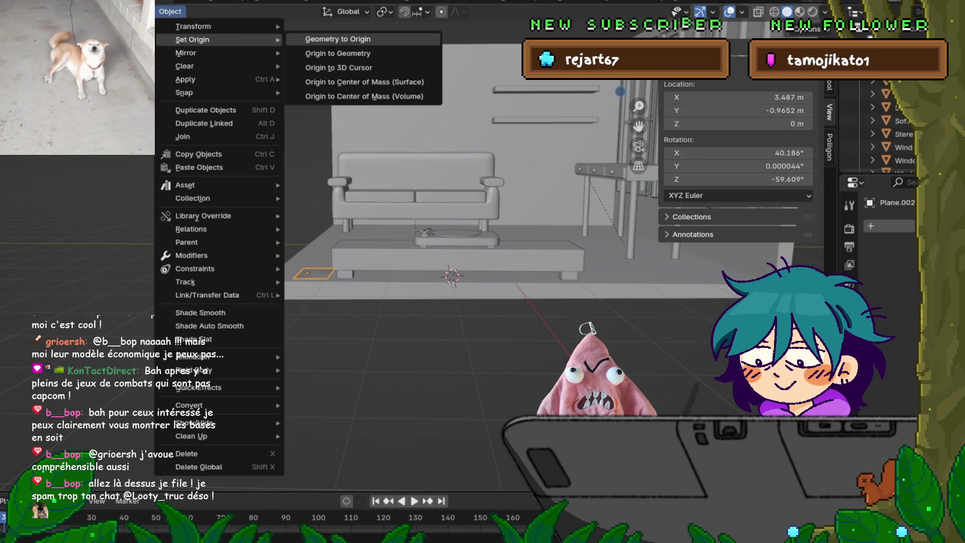
pyautogui.click(364, 67)
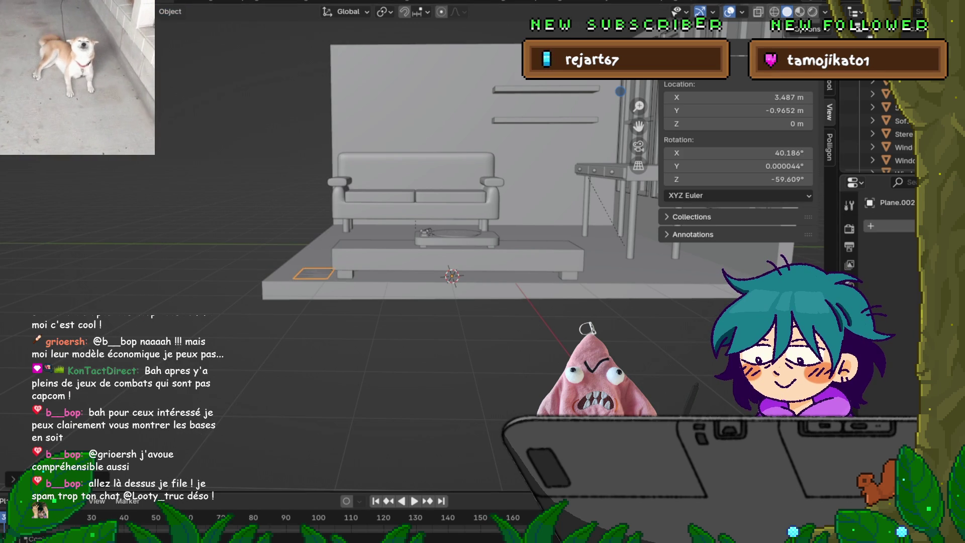
# Add a new Mirror modifier to Plane.002.
pyautogui.click(879, 226)
pyautogui.moveTo(880, 227)
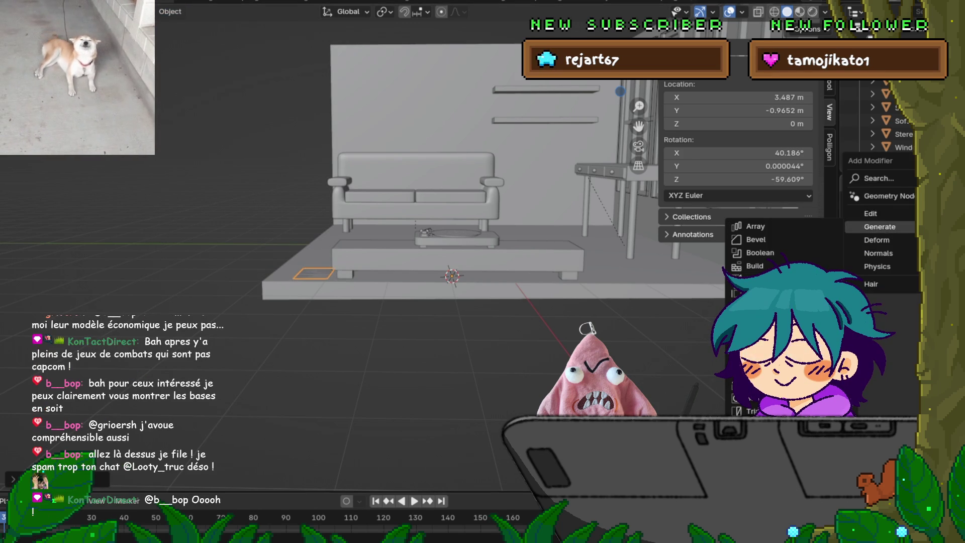
pyautogui.click(759, 324)
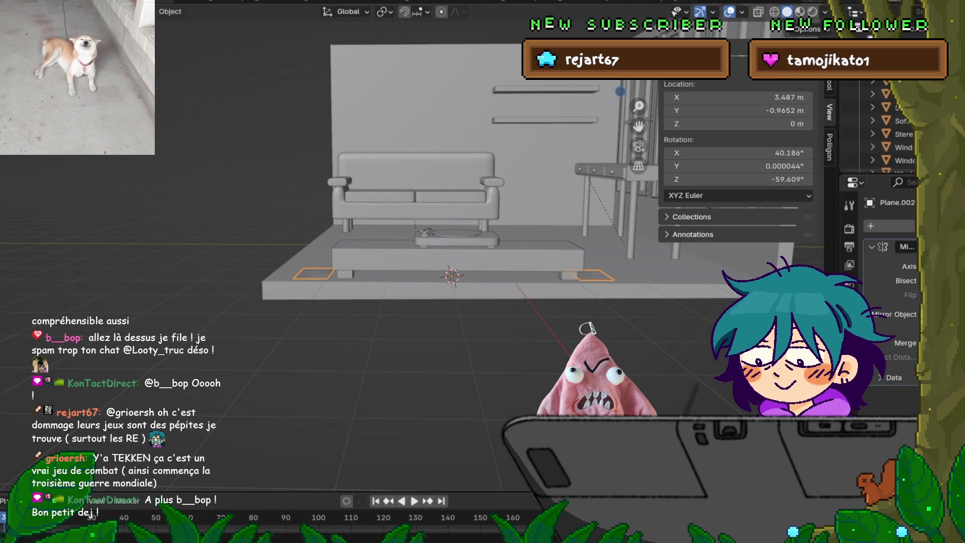
# In orthographic side view, select the stereo table and its top face in Edit Mode.
pyautogui.moveTo(452, 352)
pyautogui.mouseDown(button='middle')
pyautogui.moveTo(282, 352)
pyautogui.moveTo(382, 351)
pyautogui.mouseUp(button='middle')
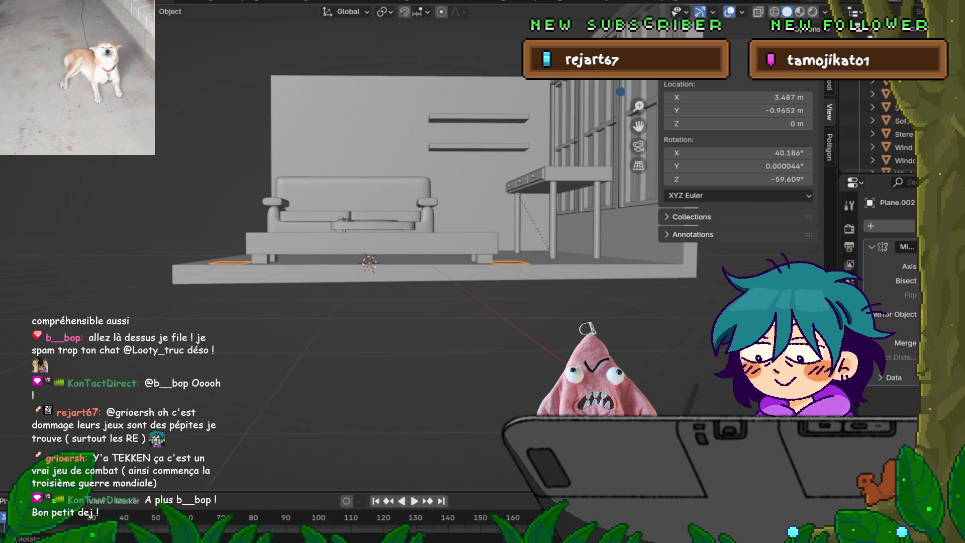
pyautogui.press('KP_3')
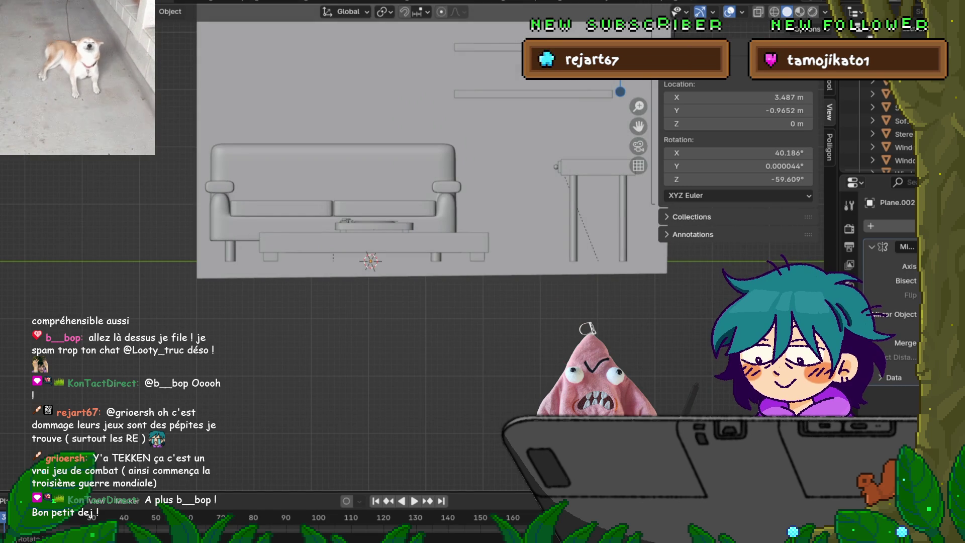
pyautogui.click(374, 241)
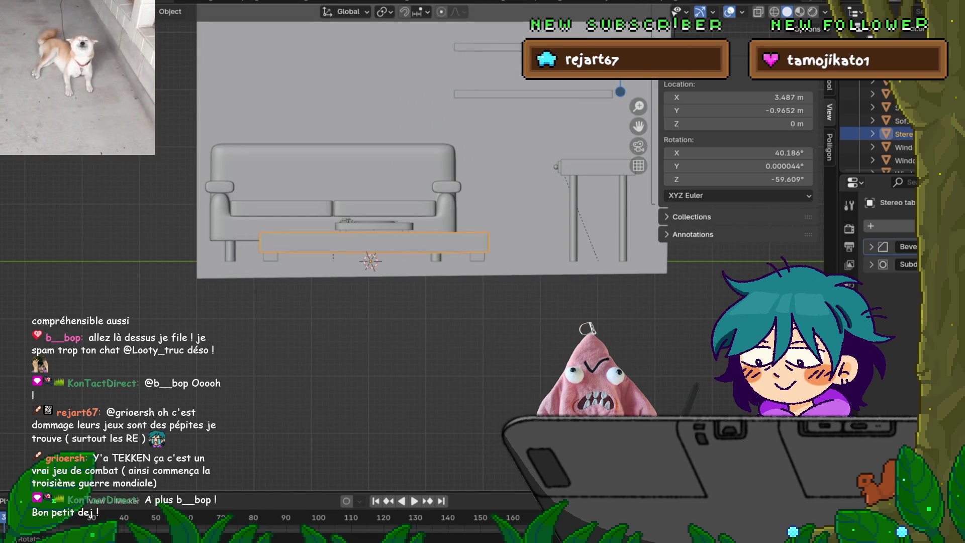
pyautogui.click(374, 226)
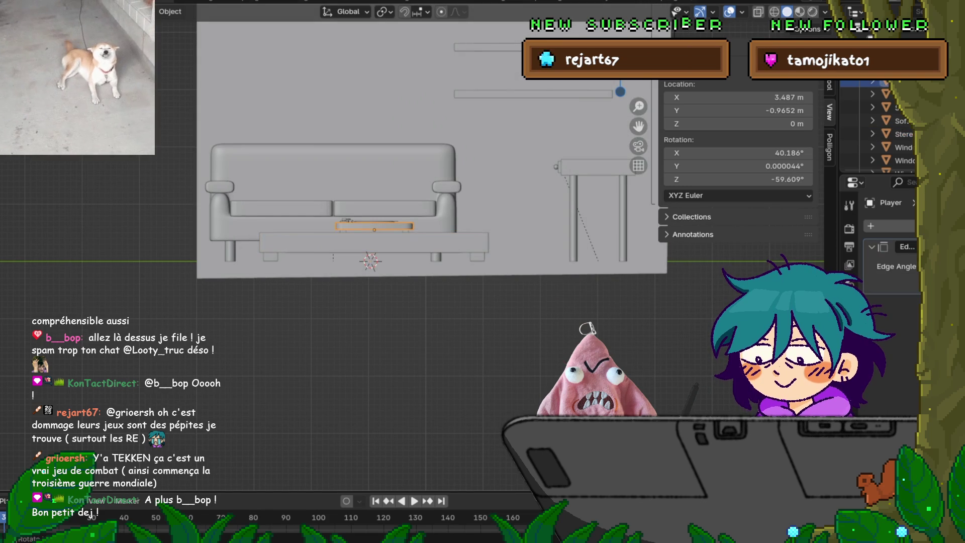
pyautogui.click(374, 242)
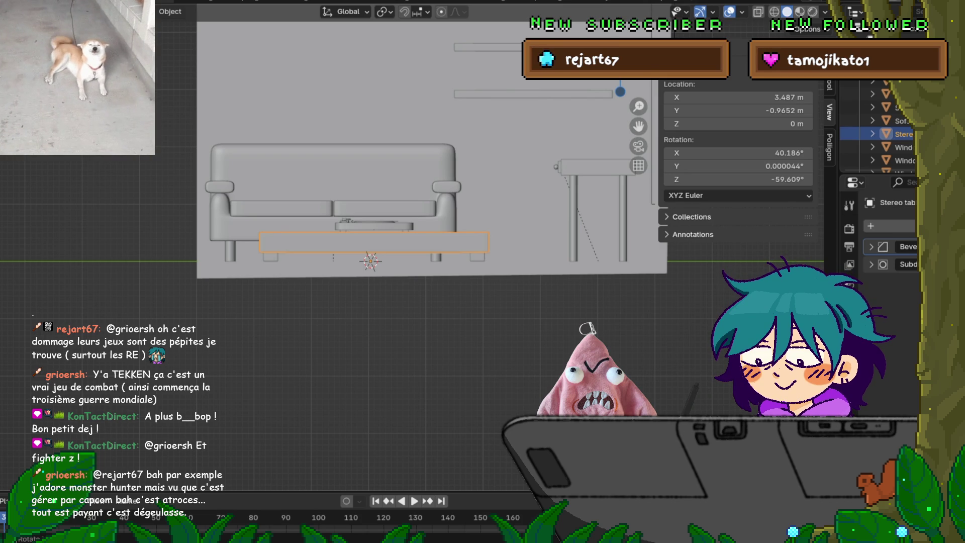
pyautogui.press('Tab')
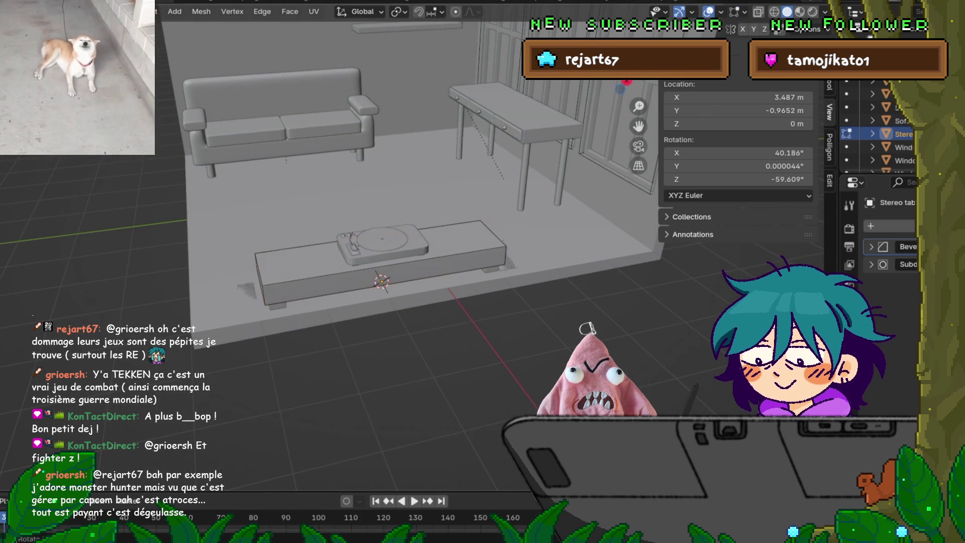
pyautogui.click(468, 237)
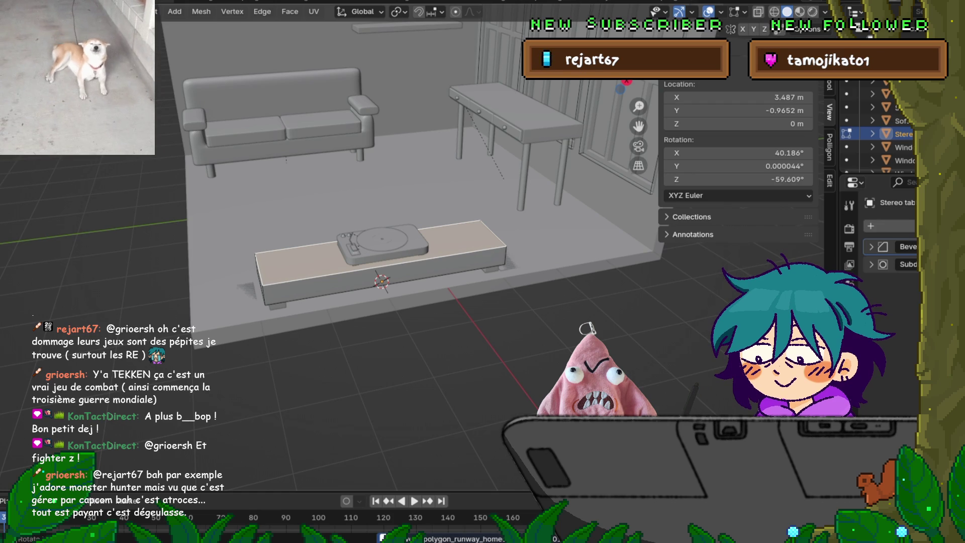
# Snap the 3D cursor to the table-top face, then set its Z to 0 m.
pyautogui.hotkey('shift', 's')
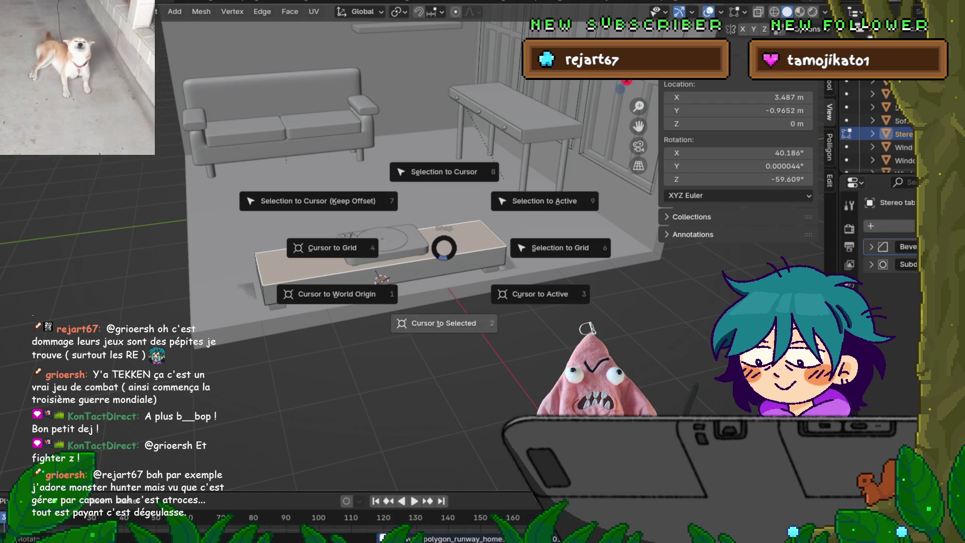
pyautogui.click(444, 323)
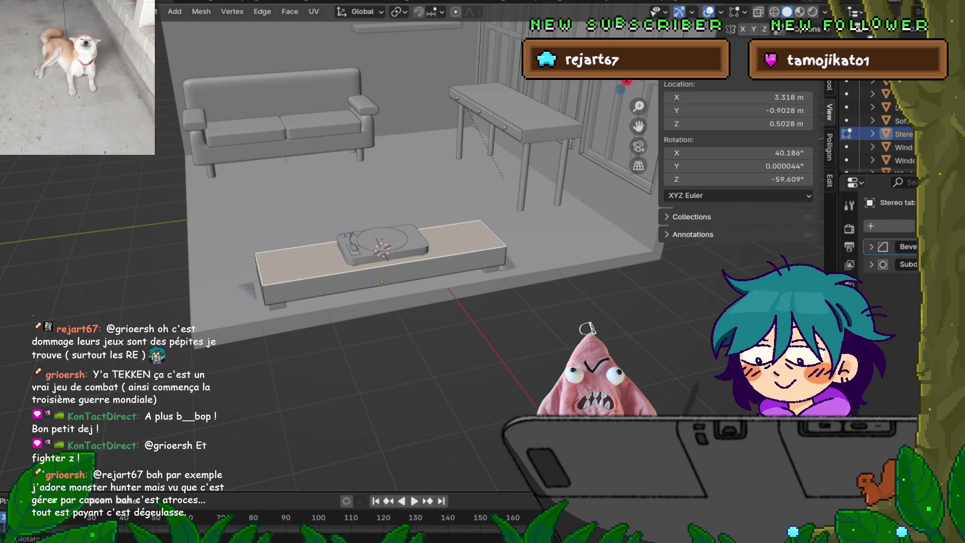
pyautogui.doubleClick(738, 124)
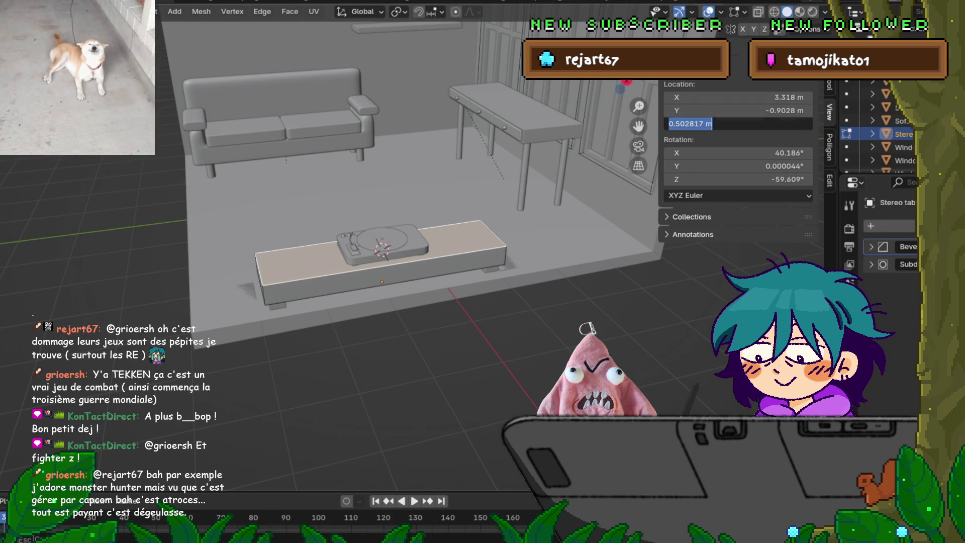
pyautogui.write('0')
pyautogui.press('Return')
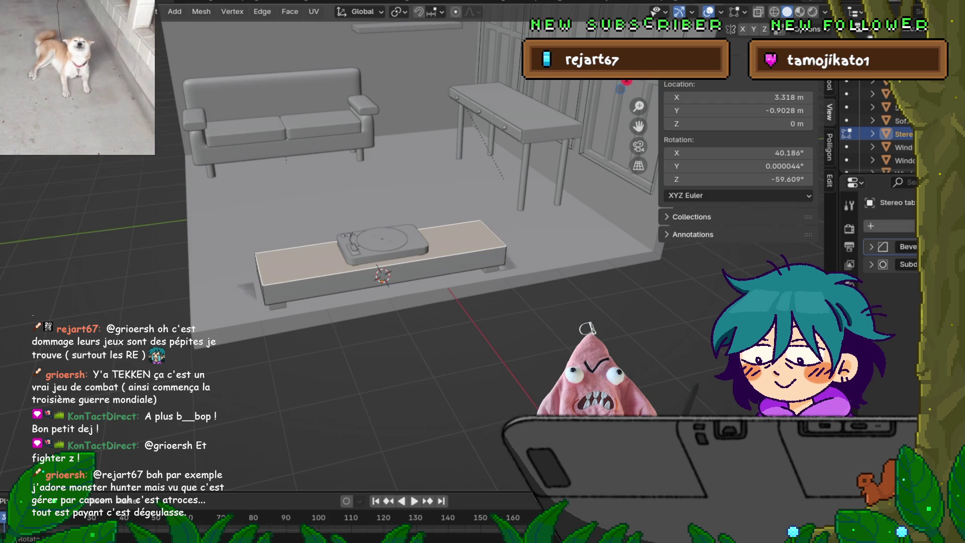
pyautogui.press('KP_1')
pyautogui.moveTo(432, 251)
pyautogui.mouseDown(button='middle')
pyautogui.moveTo(453, 272)
pyautogui.moveTo(374, 251)
pyautogui.mouseUp(button='middle')
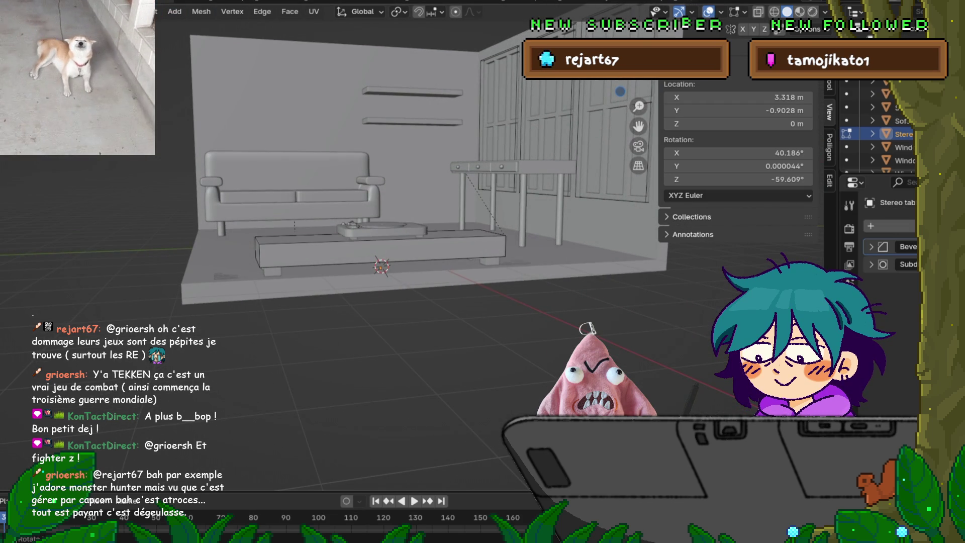
# Return to Object Mode and select the small rug plane.
pyautogui.press('Tab')
pyautogui.click(321, 100)
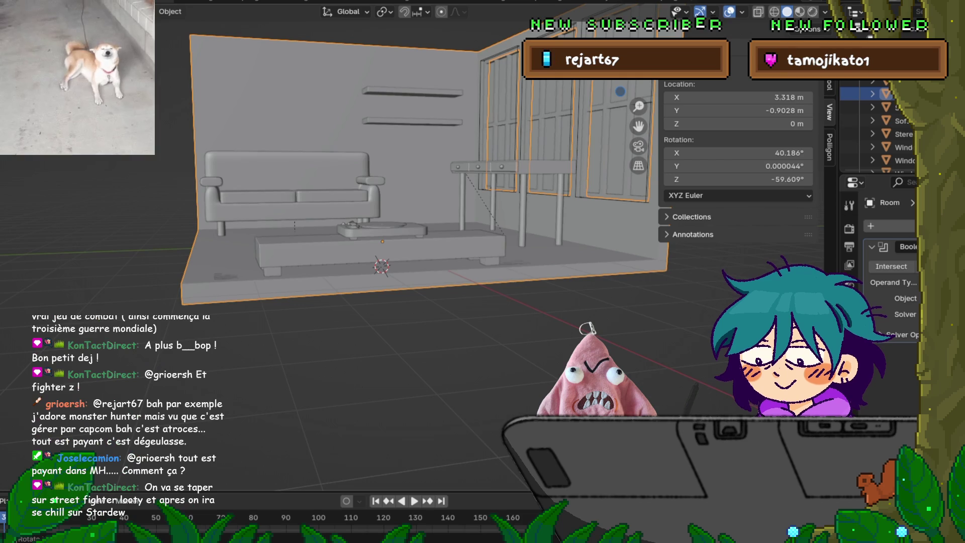
pyautogui.moveTo(375, 251)
pyautogui.mouseDown(button='middle')
pyautogui.moveTo(354, 246)
pyautogui.moveTo(397, 244)
pyautogui.moveTo(365, 240)
pyautogui.moveTo(361, 261)
pyautogui.moveTo(347, 259)
pyautogui.mouseUp(button='middle')
pyautogui.click(333, 251)
pyautogui.click(333, 252)
pyautogui.click(334, 252)
pyautogui.click(333, 252)
pyautogui.click(333, 251)
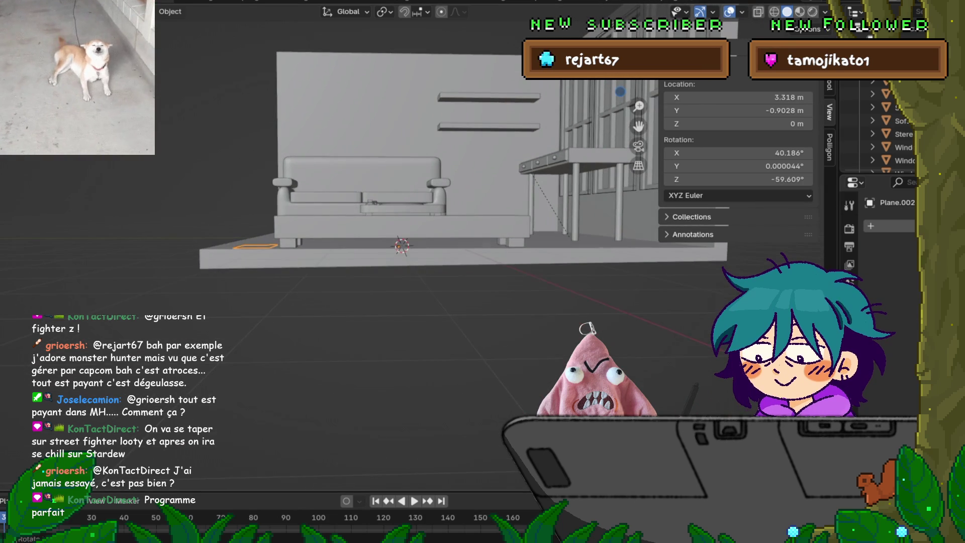
# Set the rug's origin to the 3D cursor.
pyautogui.hotkey('shift', 'a')
pyautogui.moveTo(211, 26)
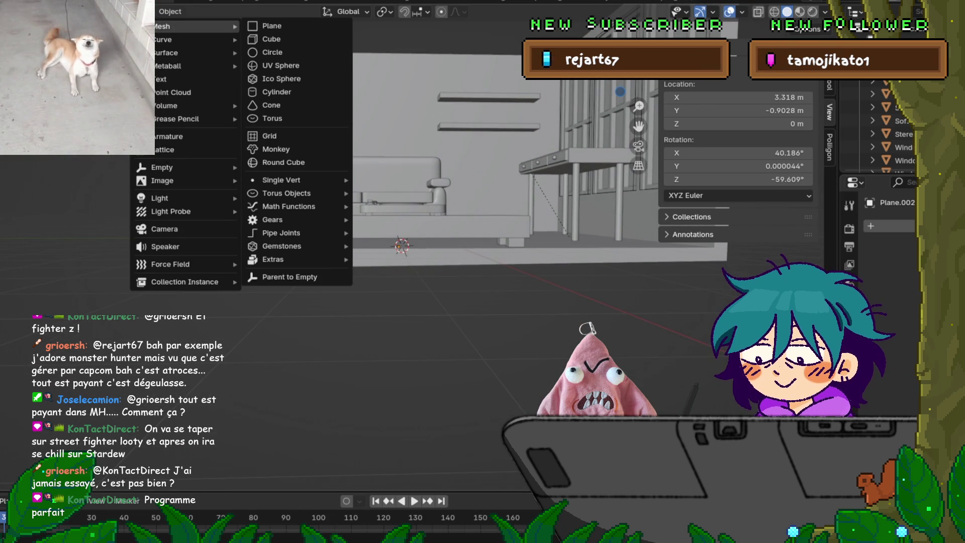
pyautogui.moveTo(170, 11)
pyautogui.moveTo(212, 79)
pyautogui.moveTo(192, 39)
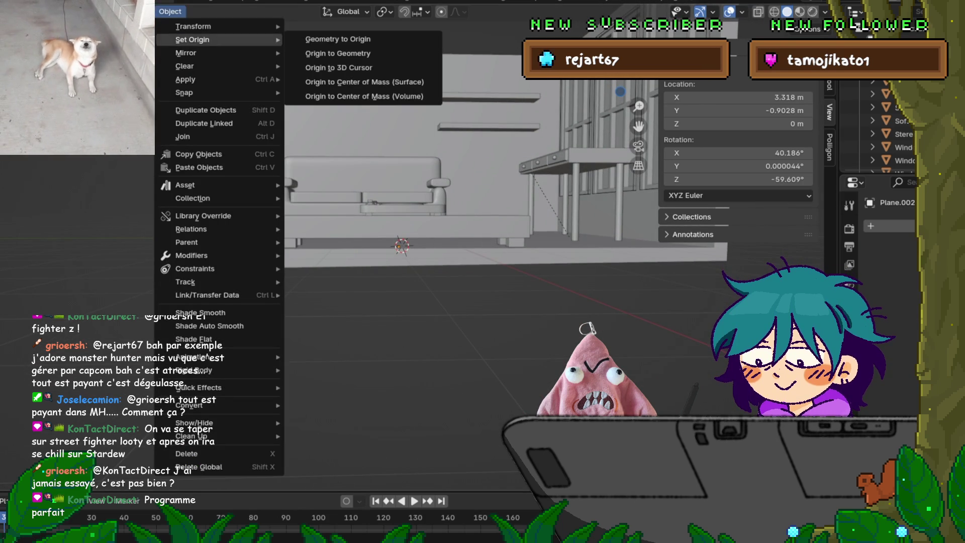
pyautogui.click(338, 67)
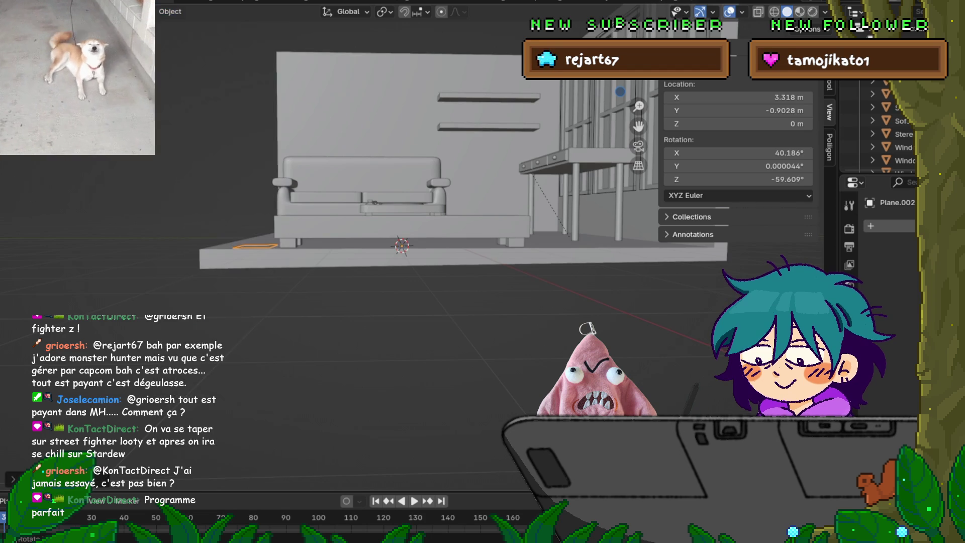
# Add a Mirror modifier so a twin rug appears across the stereo table.
pyautogui.scroll(1, 338, 68)
pyautogui.click(875, 225)
pyautogui.click(754, 318)
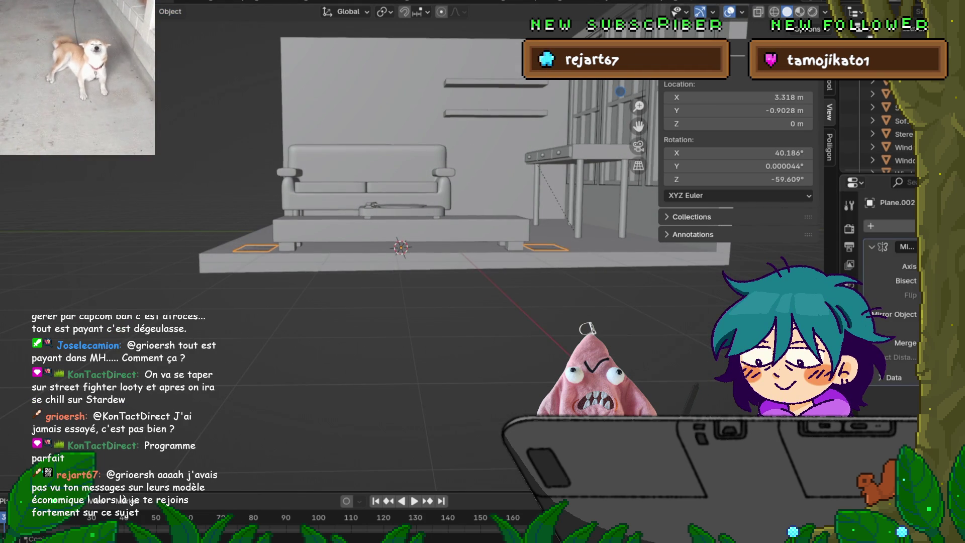
pyautogui.moveTo(453, 302)
pyautogui.mouseDown(button='middle')
pyautogui.moveTo(482, 301)
pyautogui.moveTo(402, 286)
pyautogui.mouseUp(button='middle')
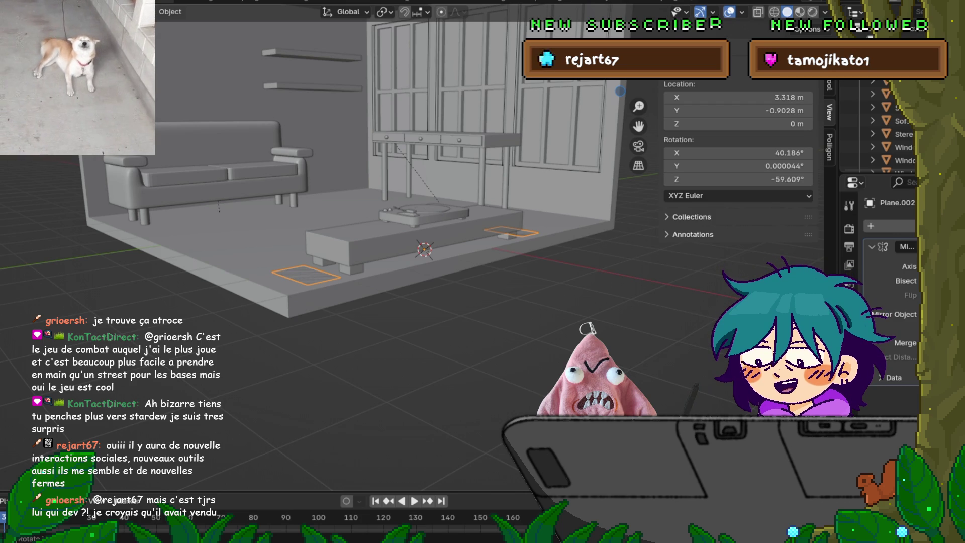
pyautogui.moveTo(352, 251)
pyautogui.mouseDown(button='middle')
pyautogui.moveTo(331, 261)
pyautogui.moveTo(277, 248)
pyautogui.mouseUp(button='middle')
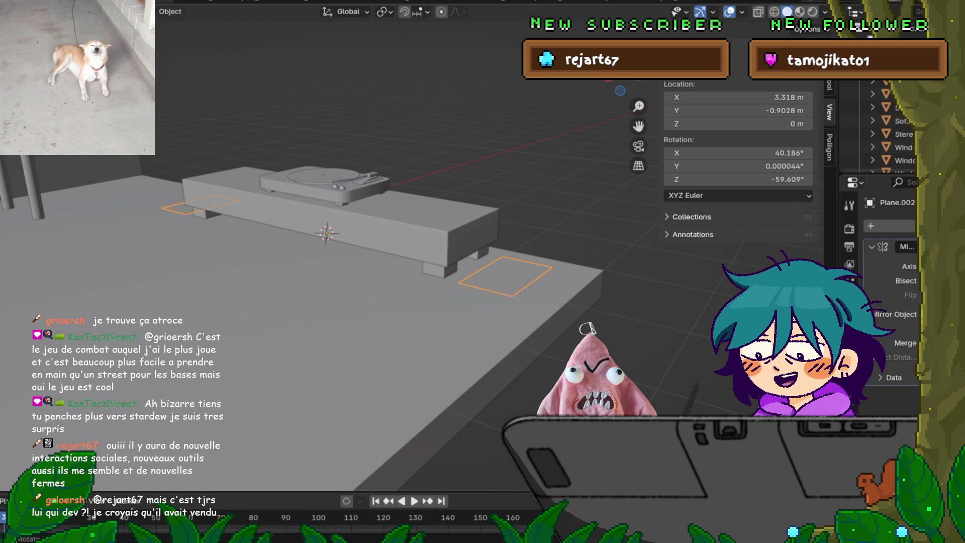
pyautogui.moveTo(281, 251); pyautogui.dragTo(128, 239, button='middle')
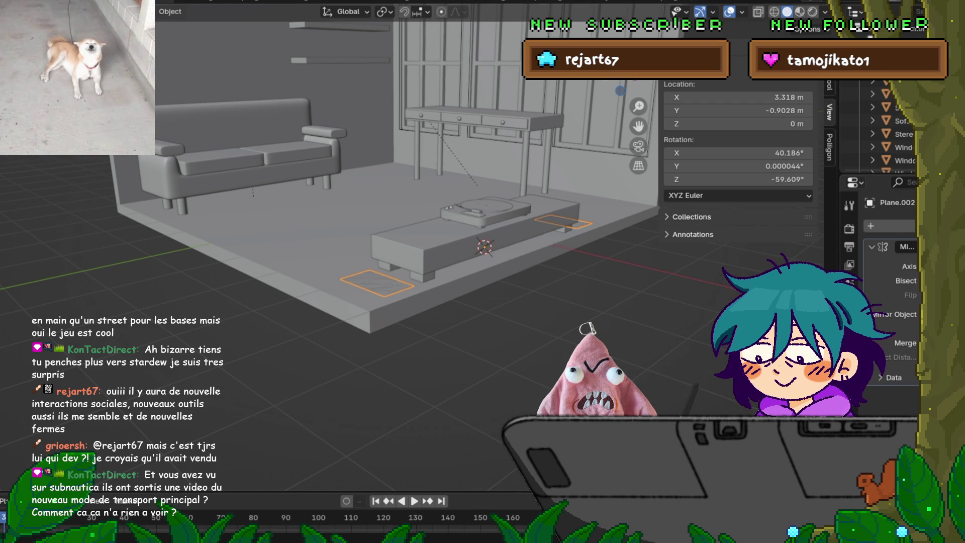
pyautogui.scroll(2, 397, 241)
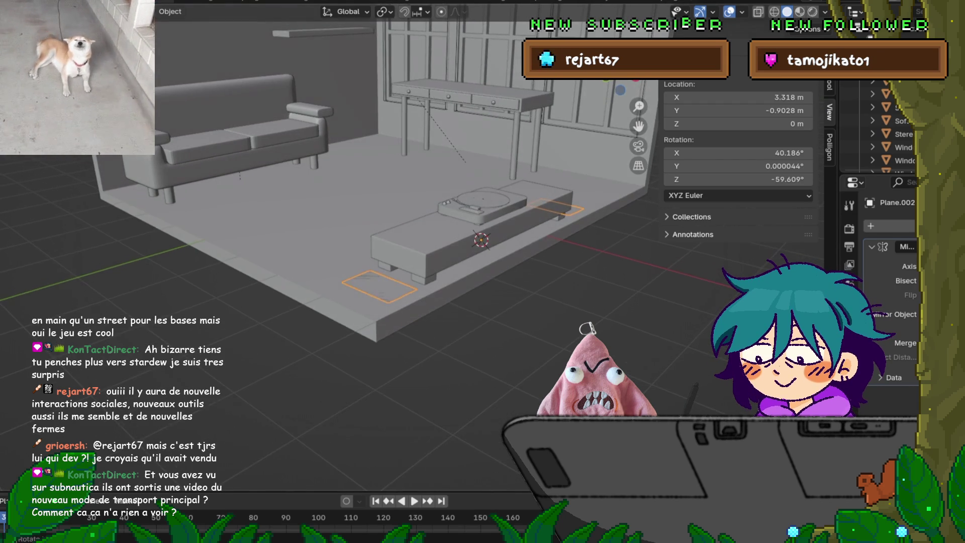
# Extrude the rug face upward and raise its top along Z into a tall speaker box.
pyautogui.press('Tab')
pyautogui.scroll(2, 397, 241)
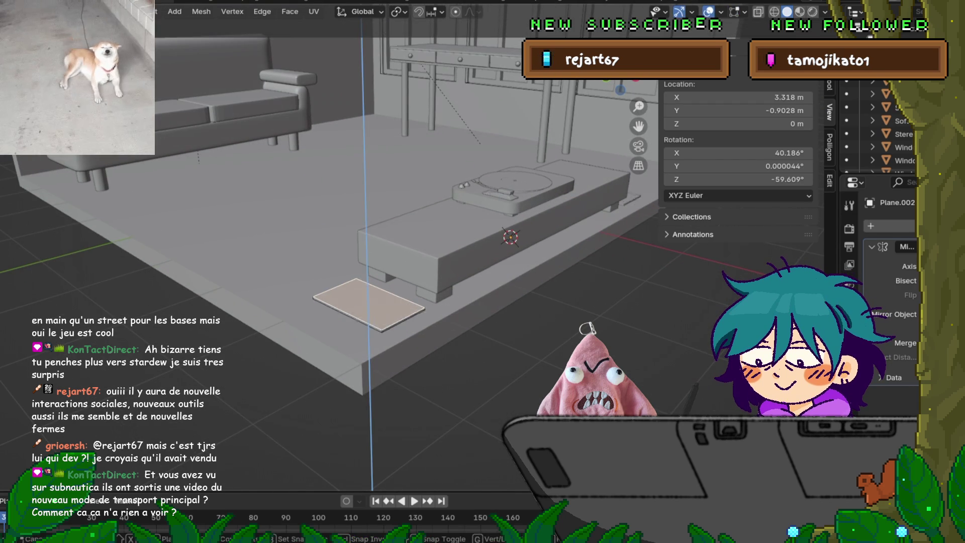
pyautogui.press('e')
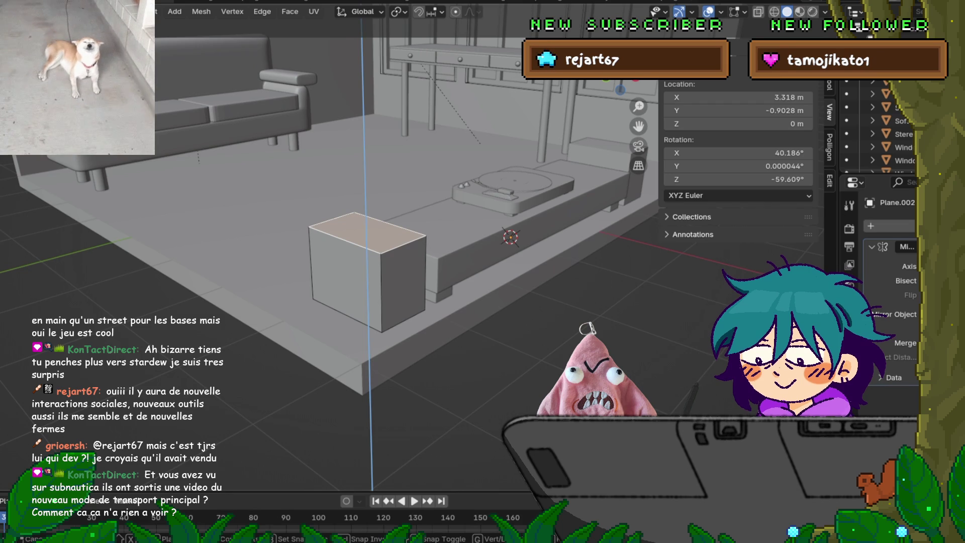
pyautogui.press('Return')
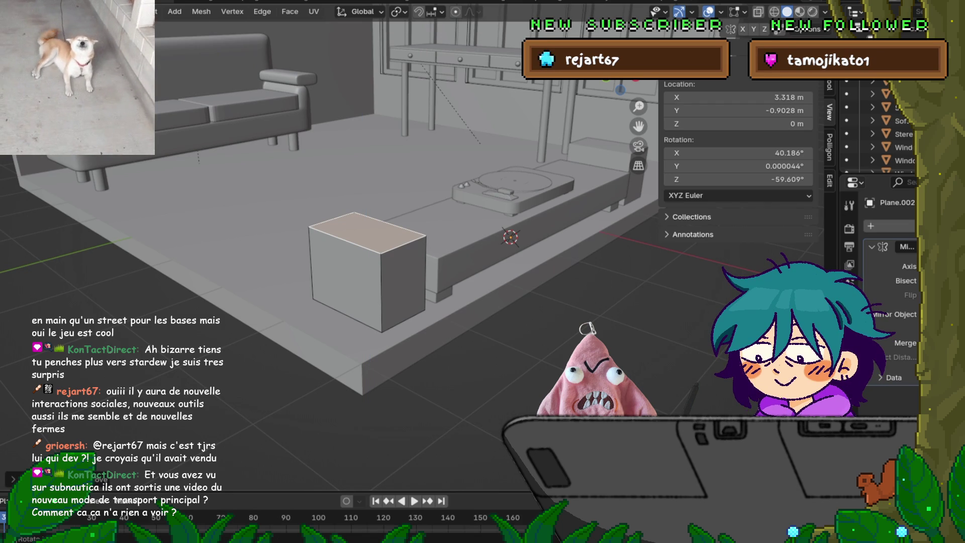
pyautogui.press('g')
pyautogui.press('y')
pyautogui.press('z')
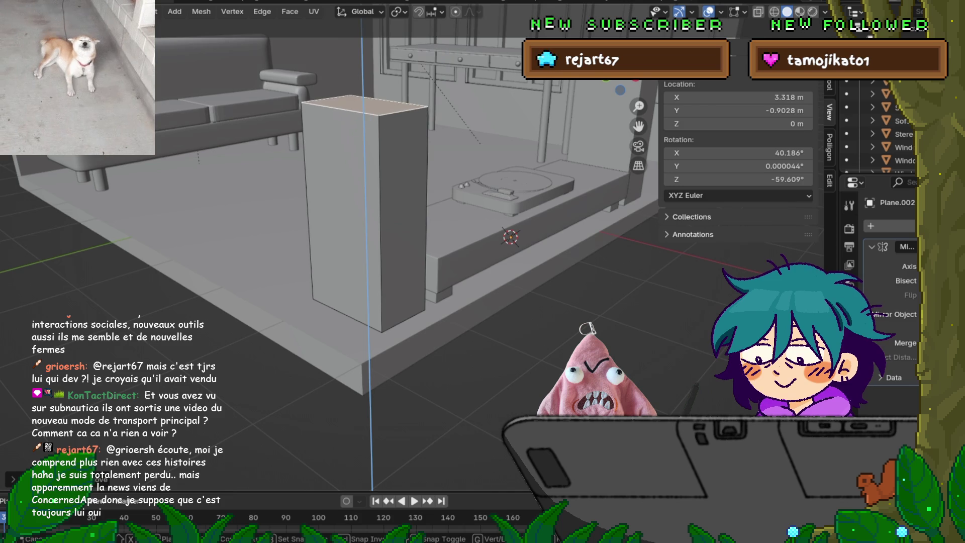
pyautogui.press('Return')
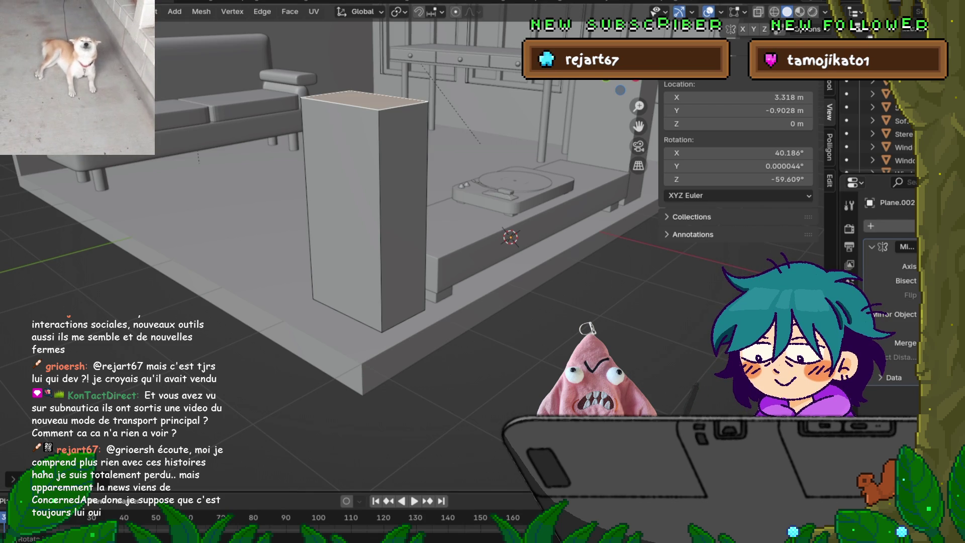
pyautogui.moveTo(352, 226); pyautogui.dragTo(251, 226, button='middle')
# Orbit the view to inspect both tall speaker boxes flanking the turntable bench.
pyautogui.moveTo(352, 251); pyautogui.dragTo(241, 229, button='middle')
pyautogui.click(9, 6)
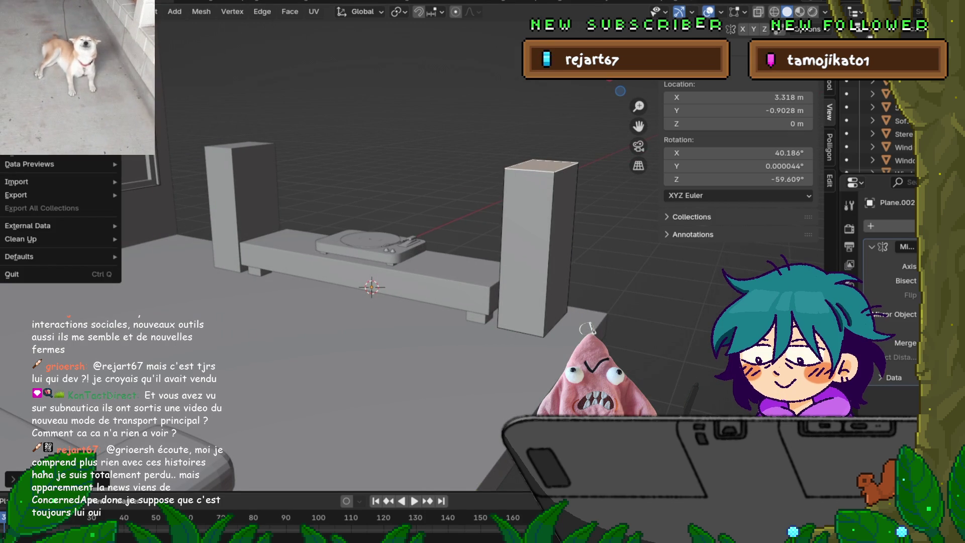
pyautogui.press('Escape')
pyautogui.moveTo(301, 251); pyautogui.dragTo(260, 245, button='middle')
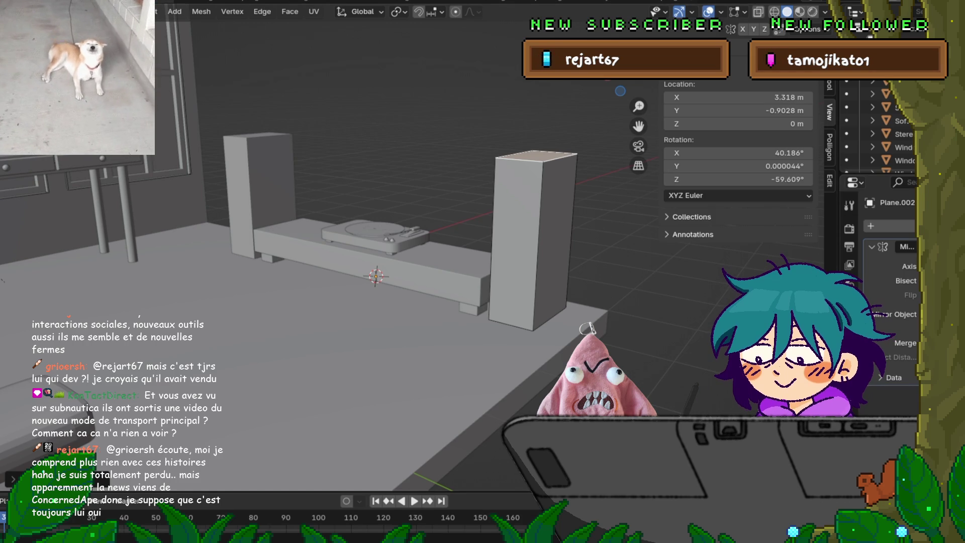
pyautogui.moveTo(352, 251)
pyautogui.mouseDown(button='middle')
pyautogui.moveTo(367, 251)
pyautogui.moveTo(292, 252)
pyautogui.mouseUp(button='middle')
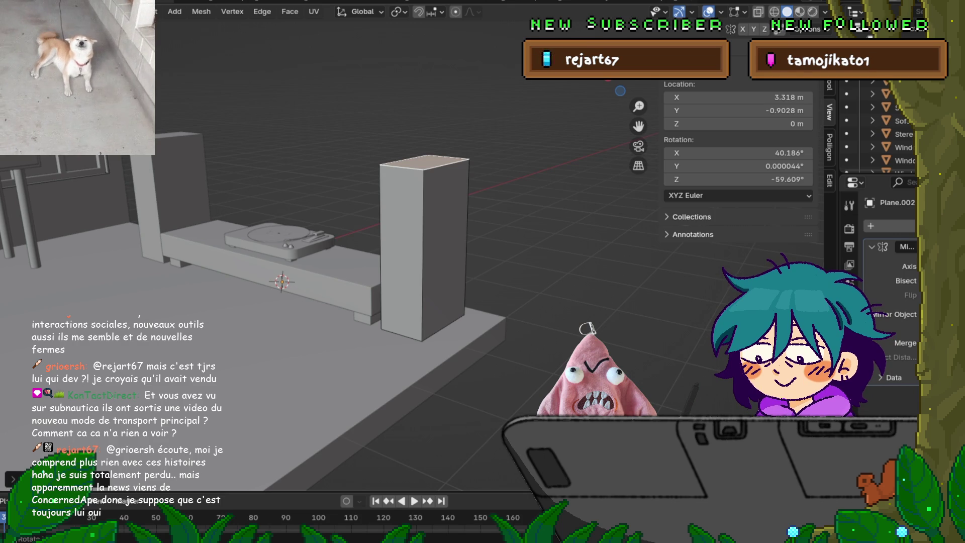
# Select a side face of the tall speaker box and switch back to Object mode.
pyautogui.click(401, 251)
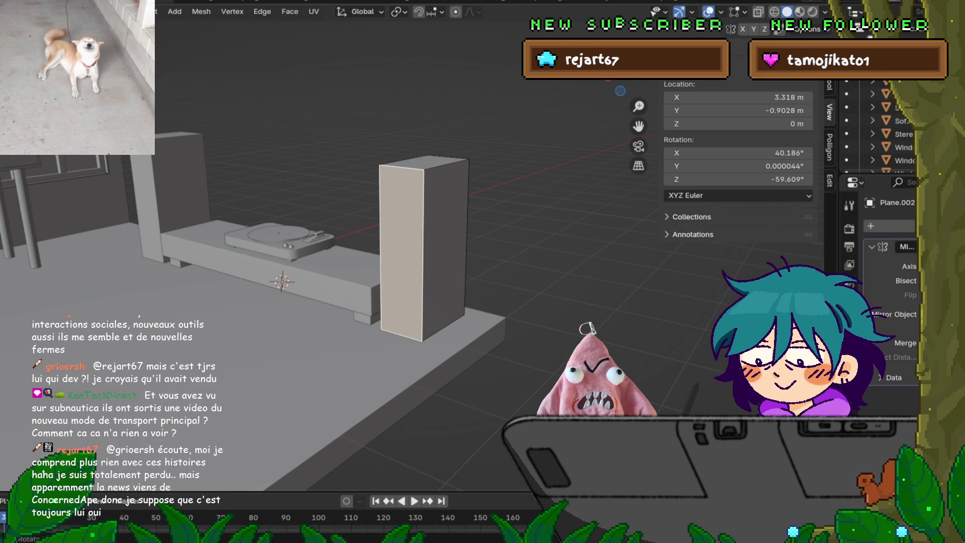
pyautogui.press('Tab')
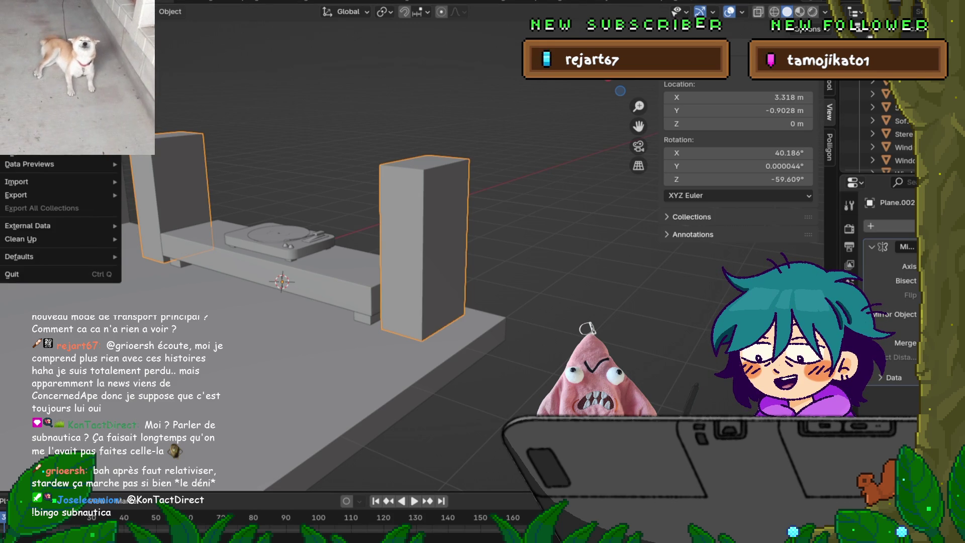
pyautogui.press('Escape')
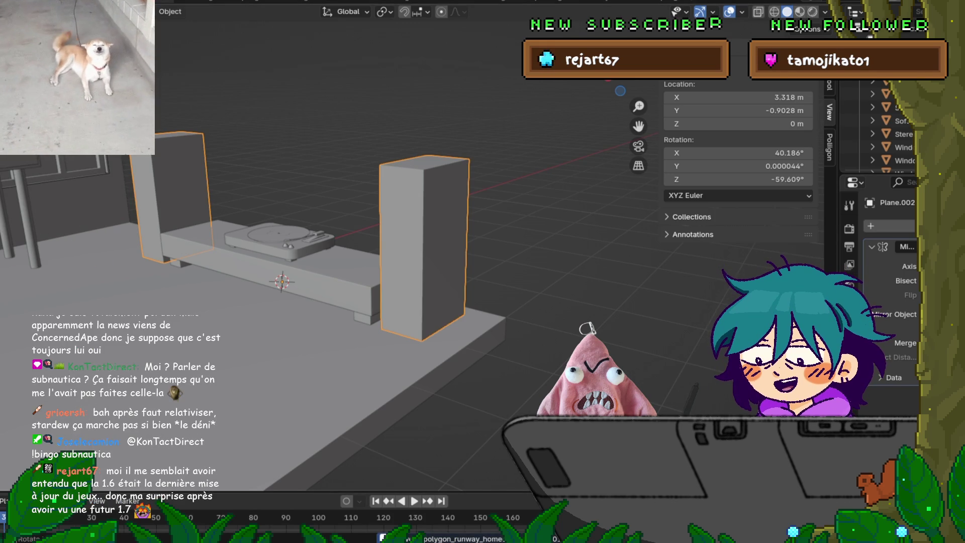
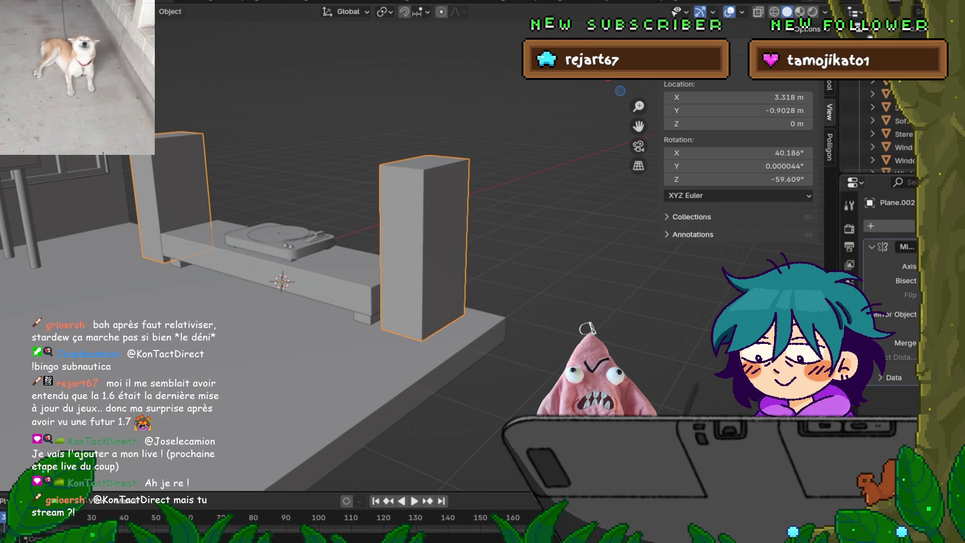
# Turn toward the tall right speaker box and cut two horizontal edge loops across it.
pyautogui.moveTo(301, 251); pyautogui.dragTo(317, 249, button='middle')
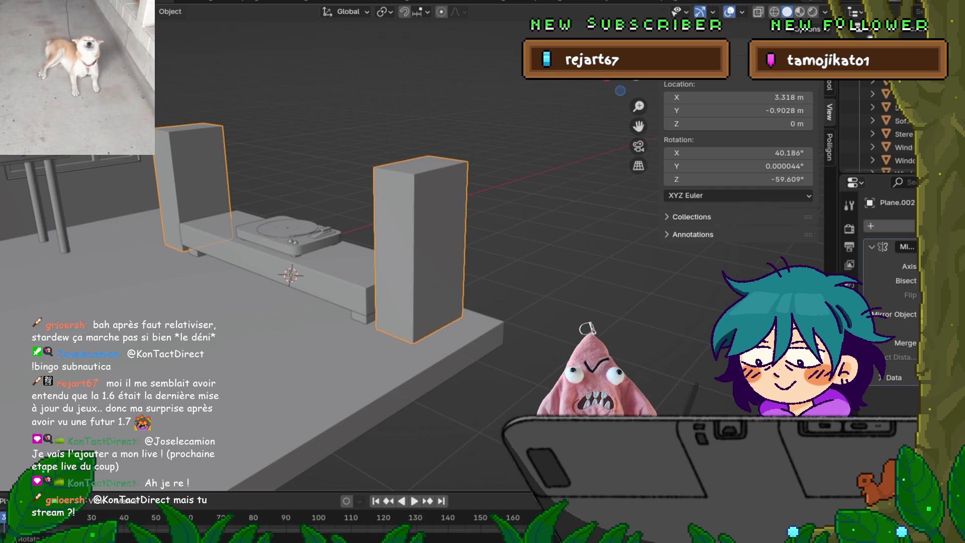
pyautogui.moveTo(316, 249); pyautogui.dragTo(352, 246, button='middle')
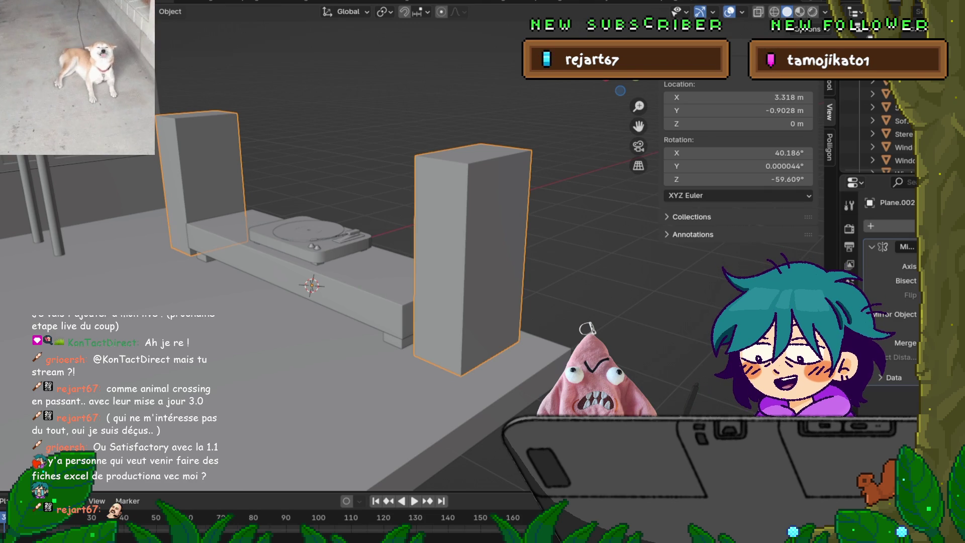
pyautogui.moveTo(312, 285); pyautogui.dragTo(275, 292, button='middle')
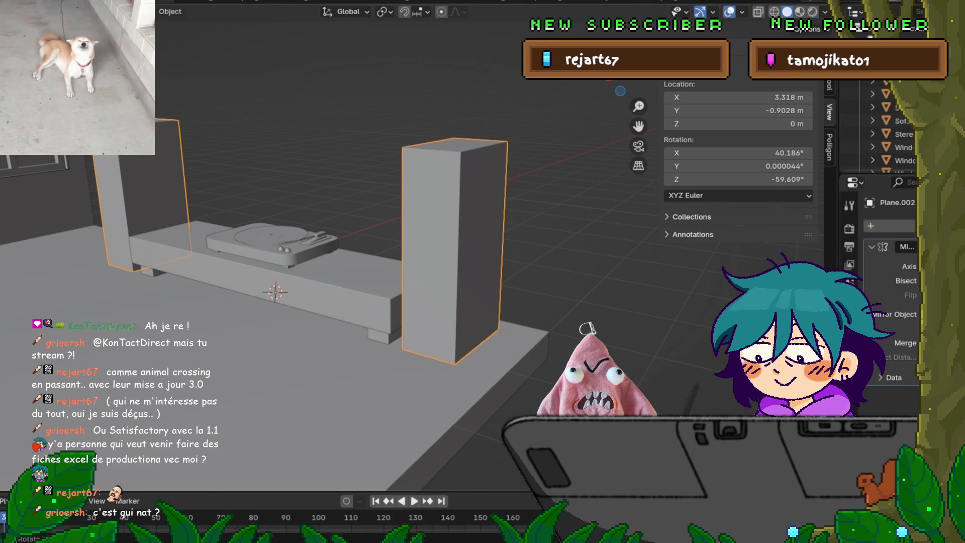
pyautogui.press('Tab')
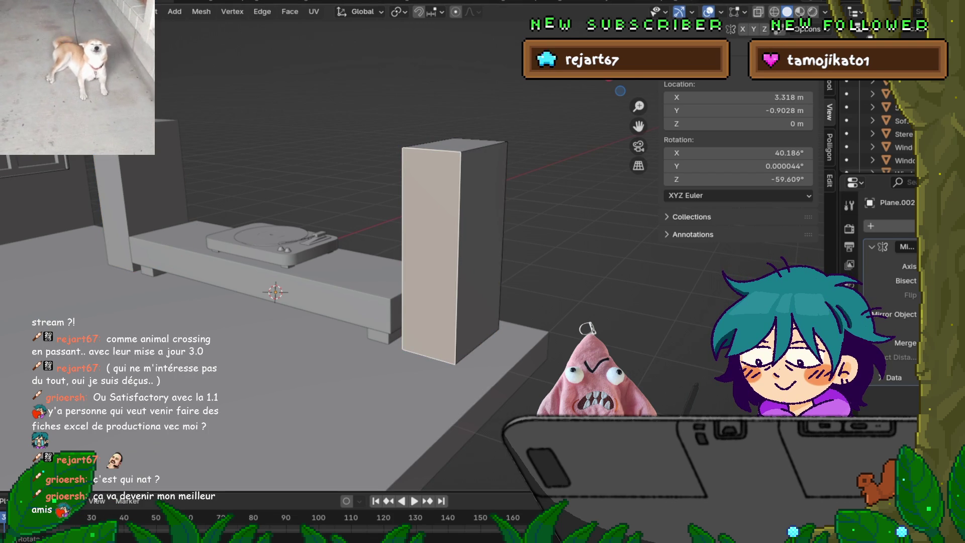
pyautogui.hotkey('ctrl', 'r')
pyautogui.scroll(1, 452, 251)
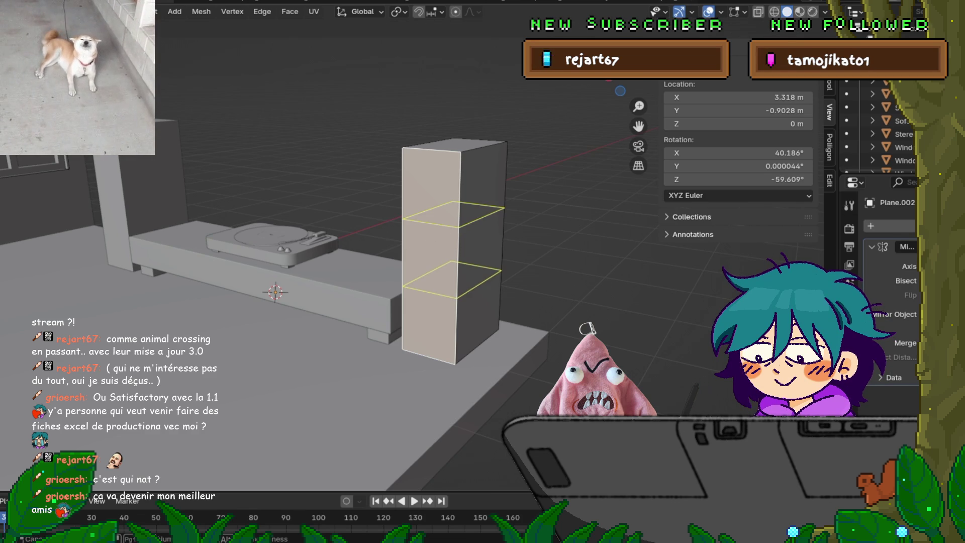
pyautogui.click(463, 227)
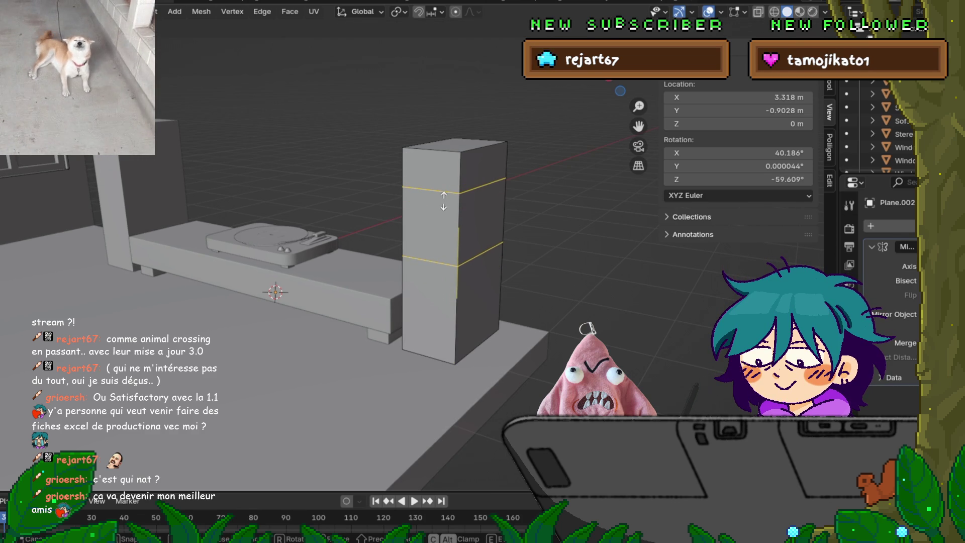
pyautogui.click(444, 197)
# In side view, move the two edge loops along Z to sit around the box's middle.
pyautogui.press('KP_1')
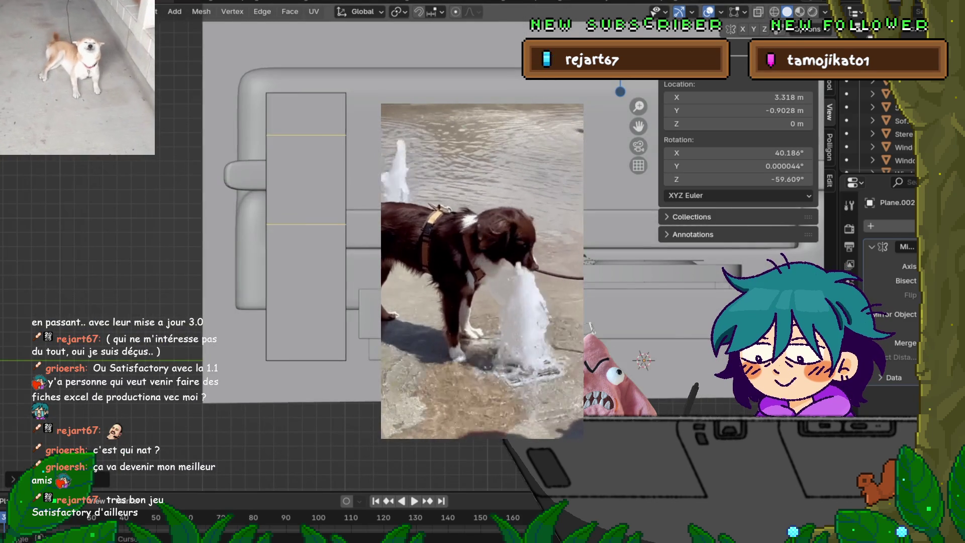
pyautogui.press('KP_3')
pyautogui.scroll(-1, 502, 272)
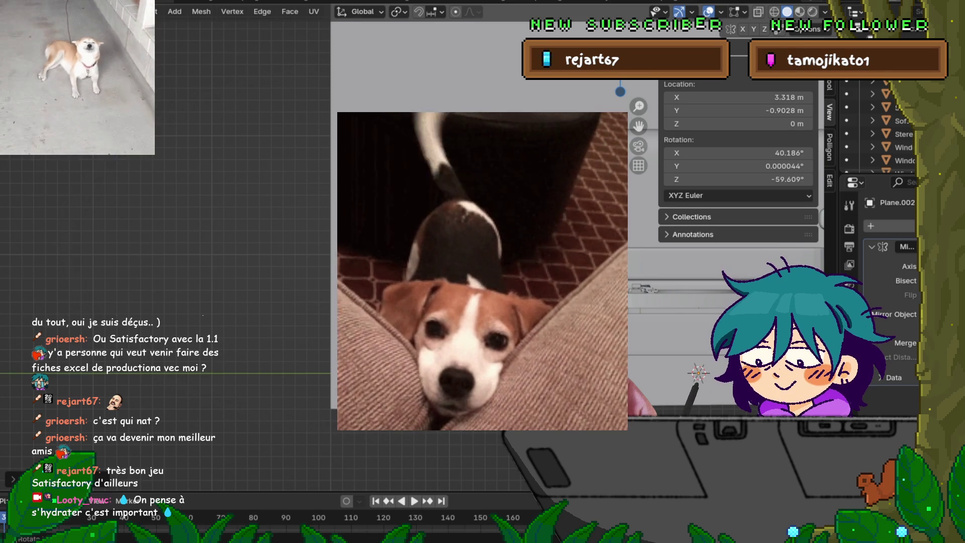
pyautogui.press('g')
pyautogui.press('y')
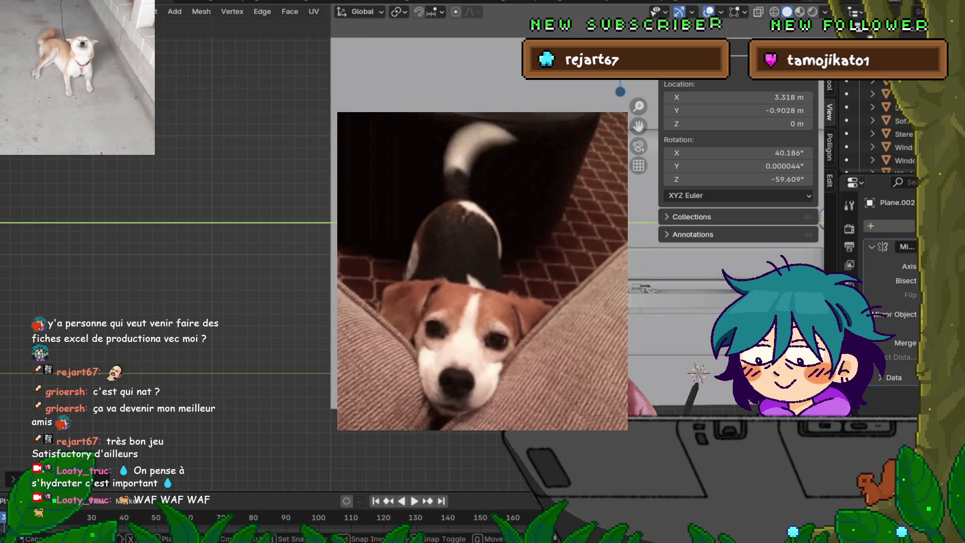
pyautogui.press('y')
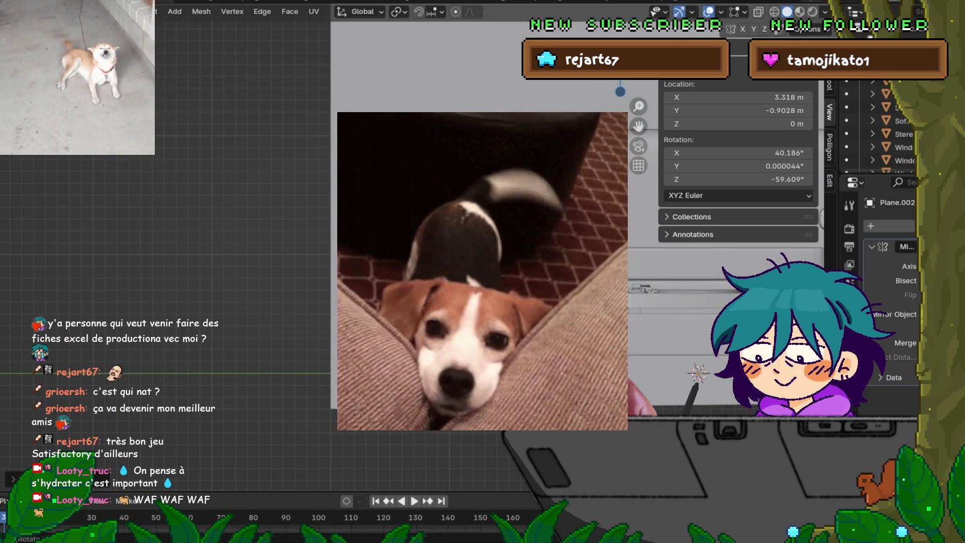
pyautogui.press('z')
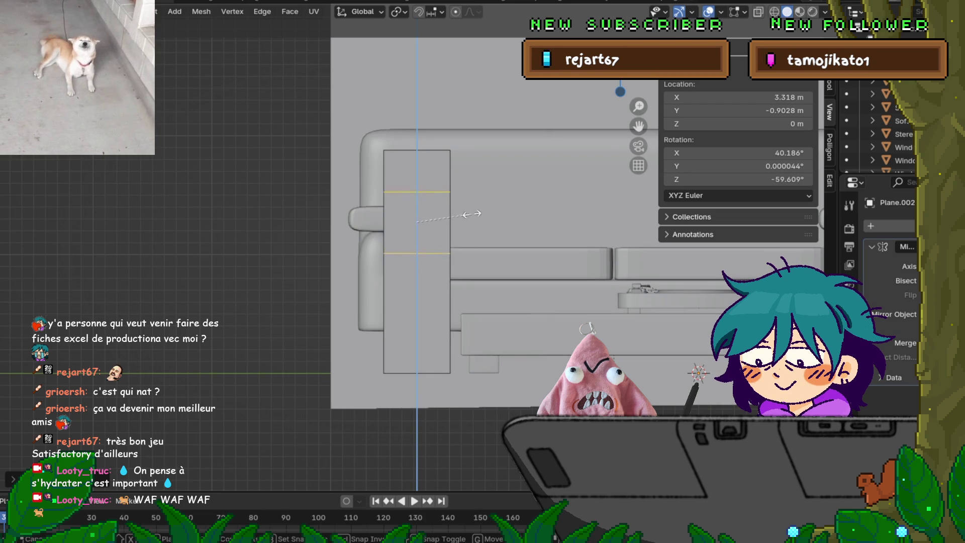
pyautogui.click(471, 193)
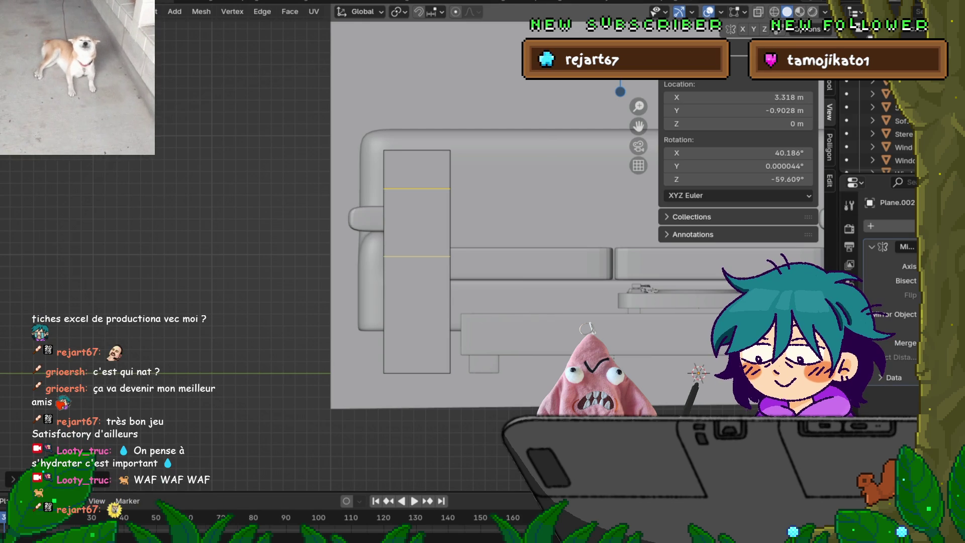
# Commit the pending cut and add three vertical loop cuts, splitting the box into four strips.
pyautogui.moveTo(452, 251); pyautogui.dragTo(377, 232, button='middle')
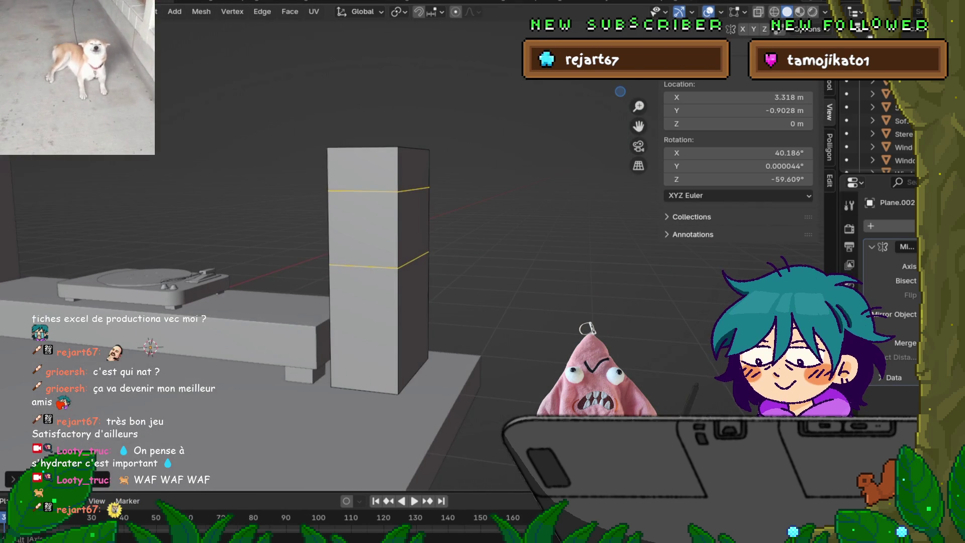
pyautogui.press('Return')
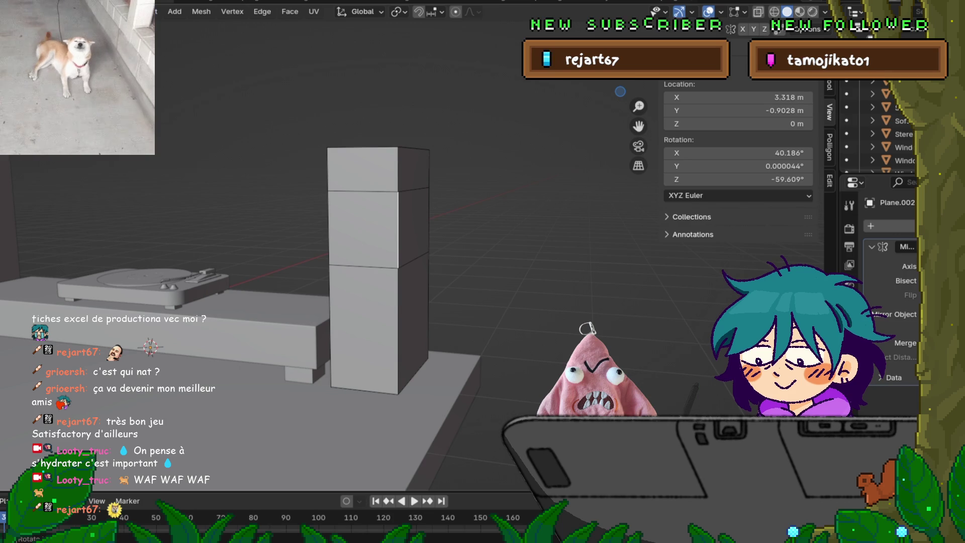
pyautogui.click(361, 228)
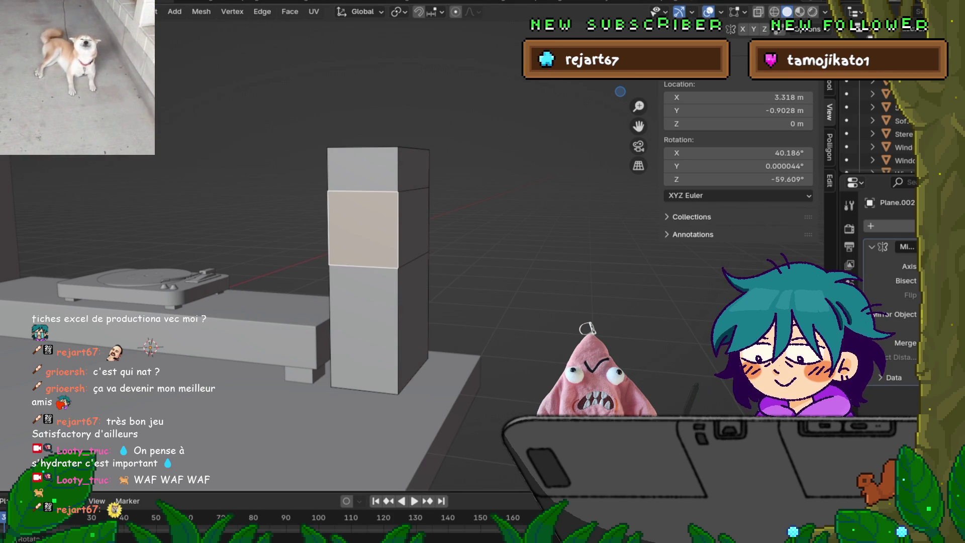
pyautogui.moveTo(361, 229); pyautogui.dragTo(387, 226, button='middle')
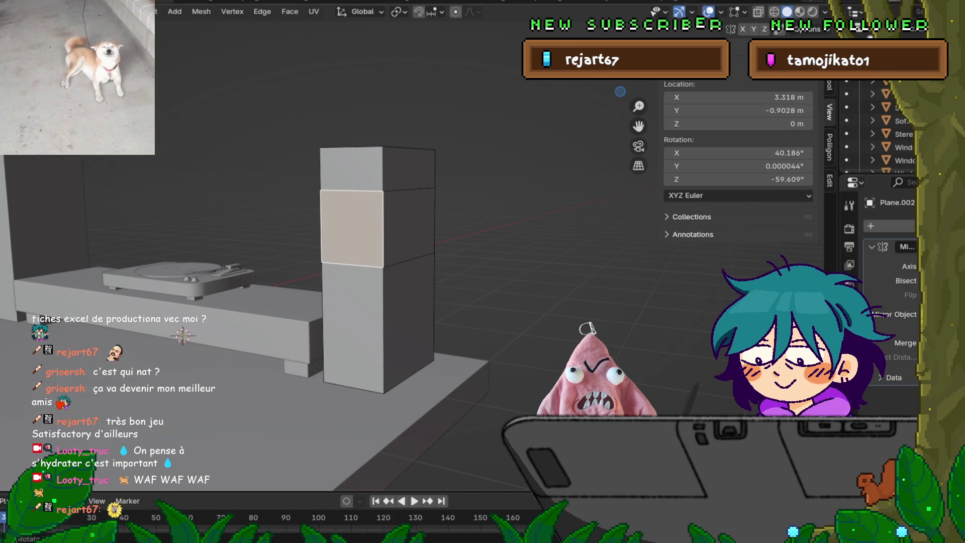
pyautogui.hotkey('ctrl', 'r')
pyautogui.scroll(1, 377, 266)
pyautogui.scroll(1, 377, 267)
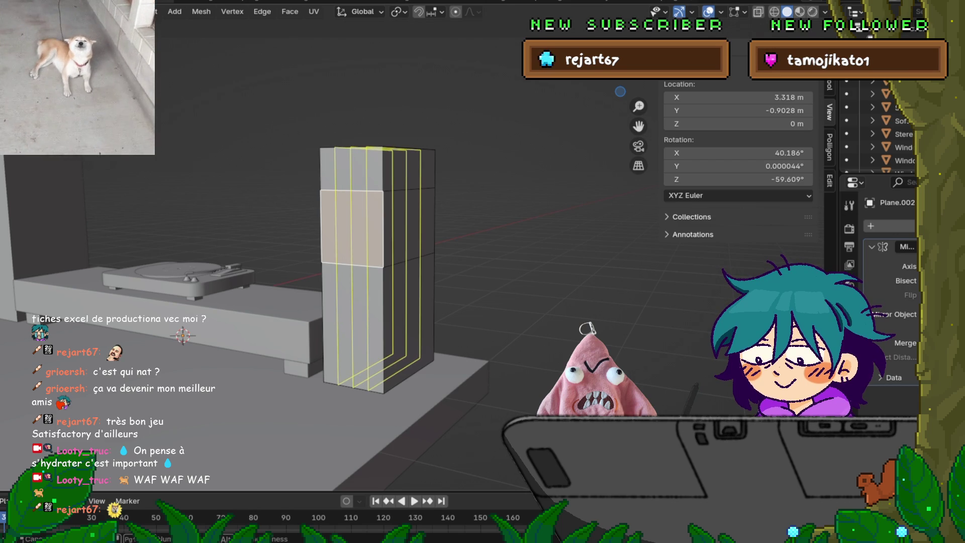
pyautogui.click(356, 186)
pyautogui.click(356, 186)
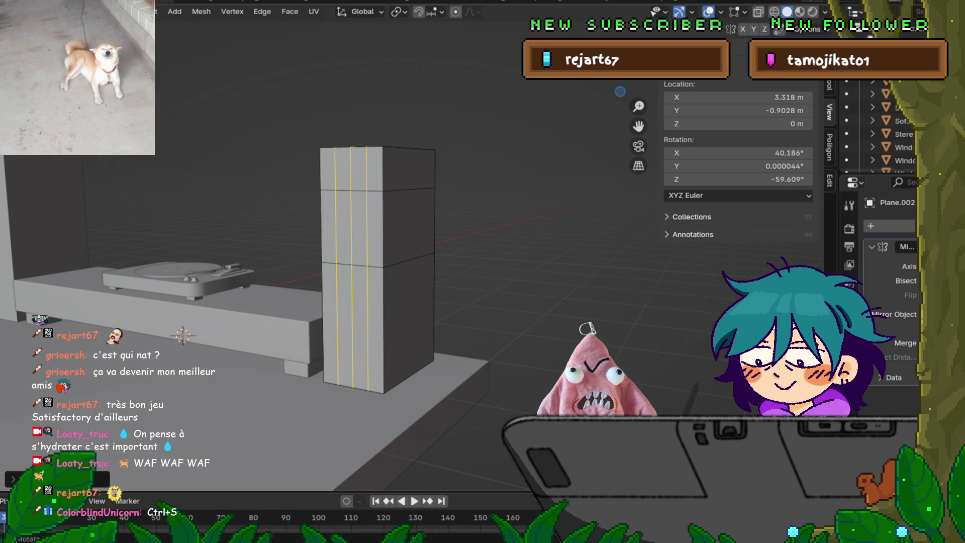
# Add three horizontal loop cuts across the middle band, after undoing a seven-cut attempt.
pyautogui.hotkey('ctrl', 'r')
pyautogui.scroll(6, 377, 224)
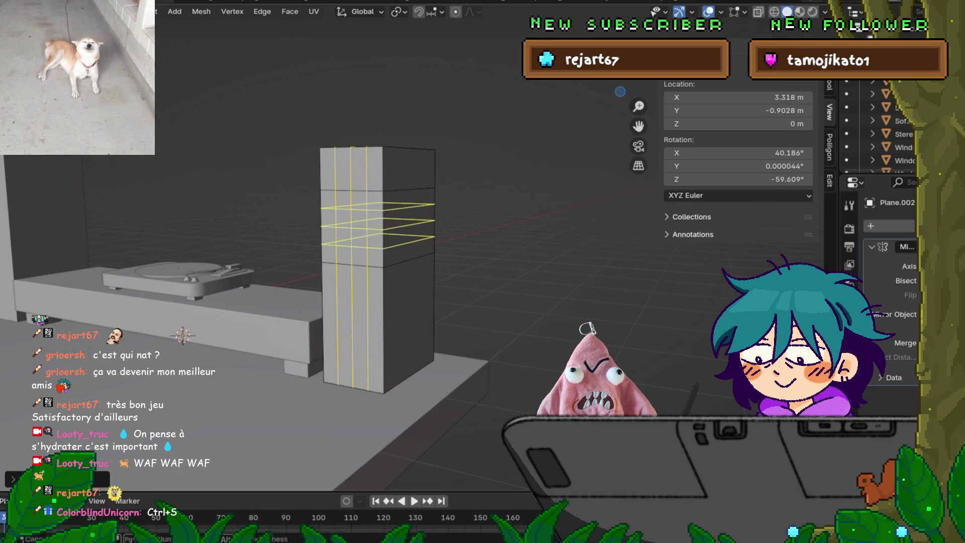
pyautogui.click(385, 224)
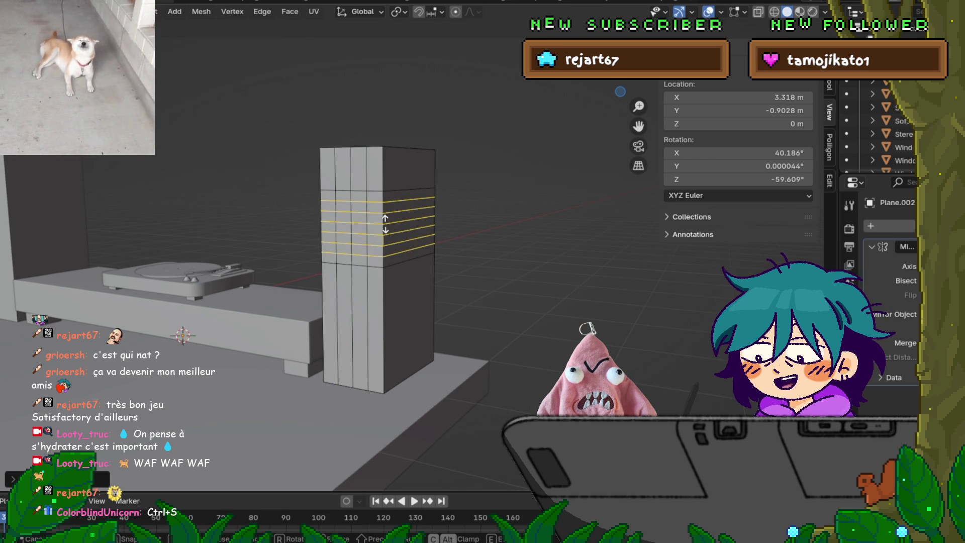
pyautogui.press('Escape')
pyautogui.hotkey('ctrl', 'z')
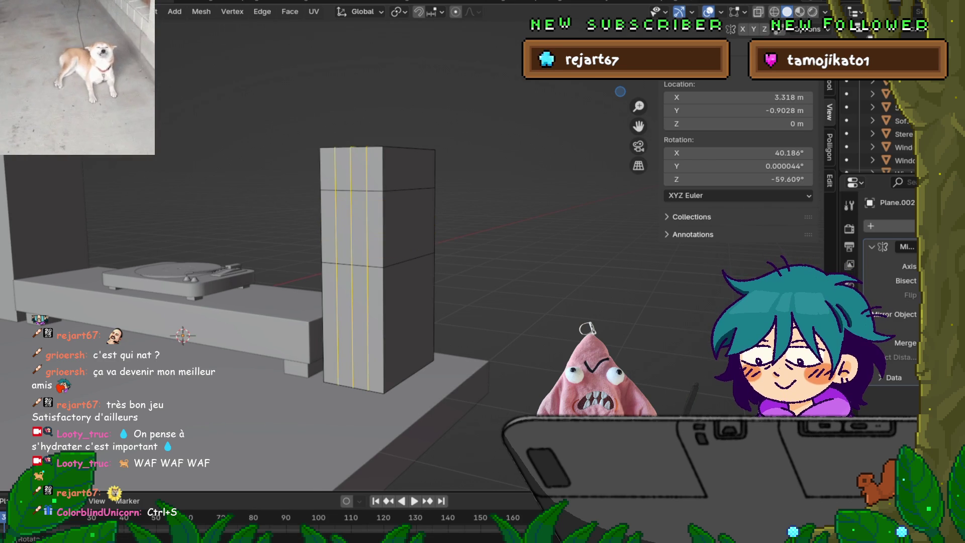
pyautogui.hotkey('ctrl', 'r')
pyautogui.scroll(2, 375, 224)
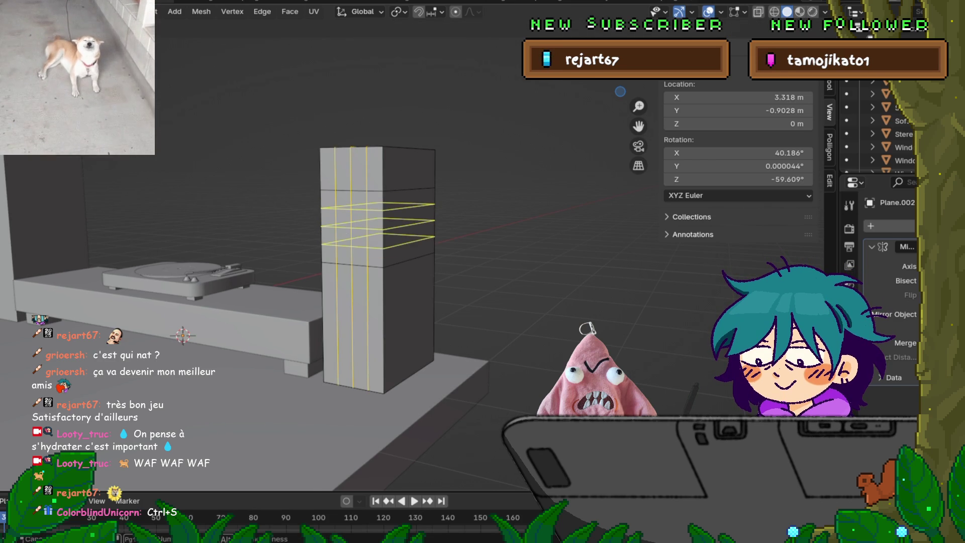
pyautogui.click(375, 224)
pyautogui.click(376, 224)
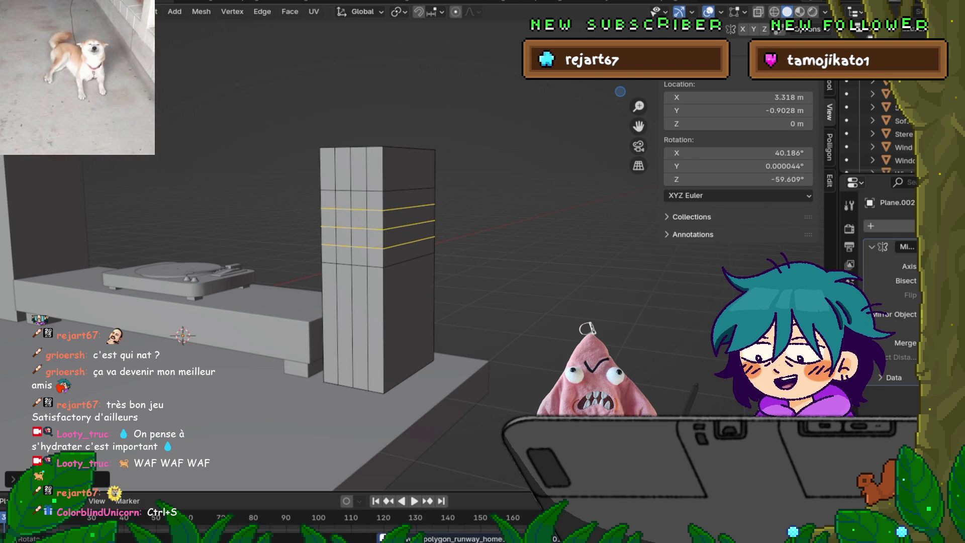
# Confirm the three horizontal cuts, then select a 2×2 block of front faces and zoom in.
pyautogui.click(351, 219)
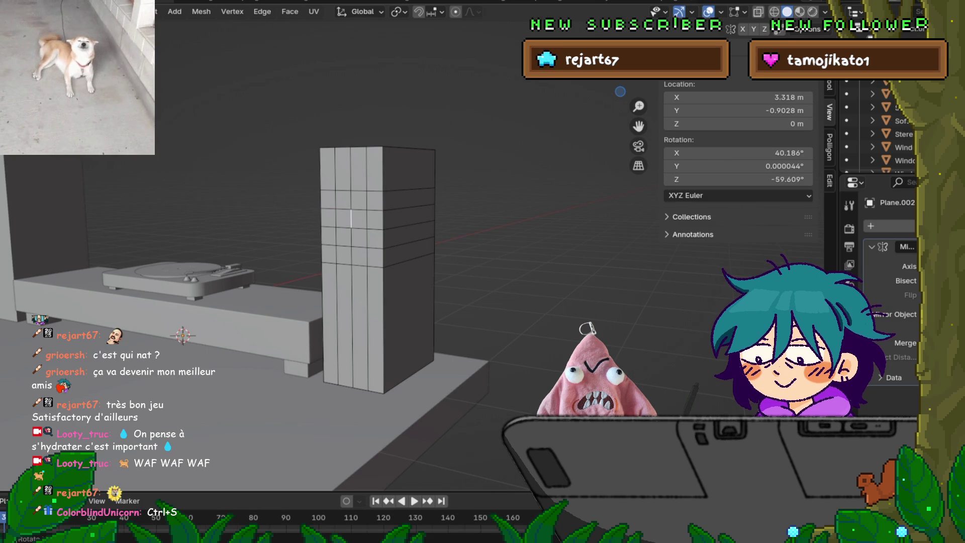
pyautogui.click(343, 219)
pyautogui.keyDown('shift'); pyautogui.click(359, 218); pyautogui.keyUp('shift')
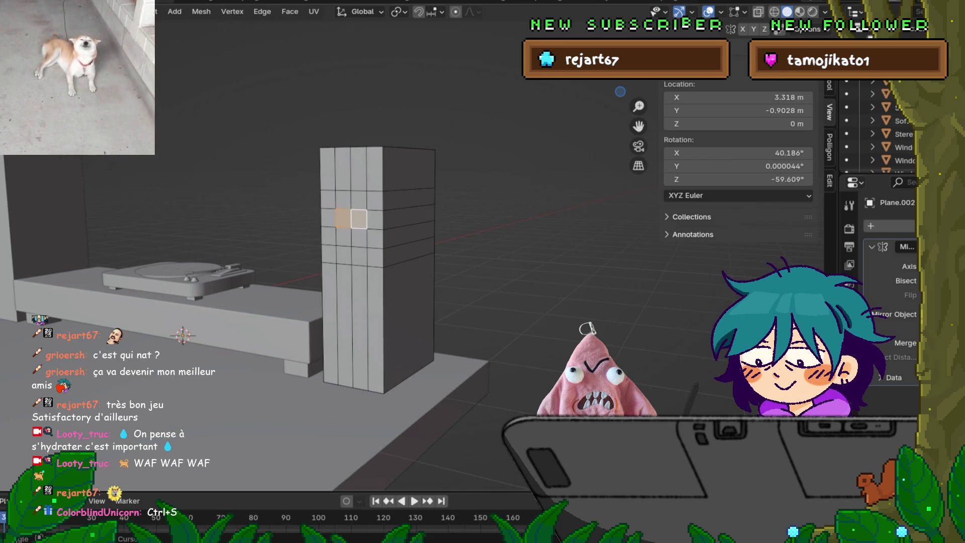
pyautogui.keyDown('shift'); pyautogui.click(359, 238); pyautogui.keyUp('shift')
pyautogui.keyDown('shift'); pyautogui.click(344, 237); pyautogui.keyUp('shift')
pyautogui.scroll(2, 352, 237)
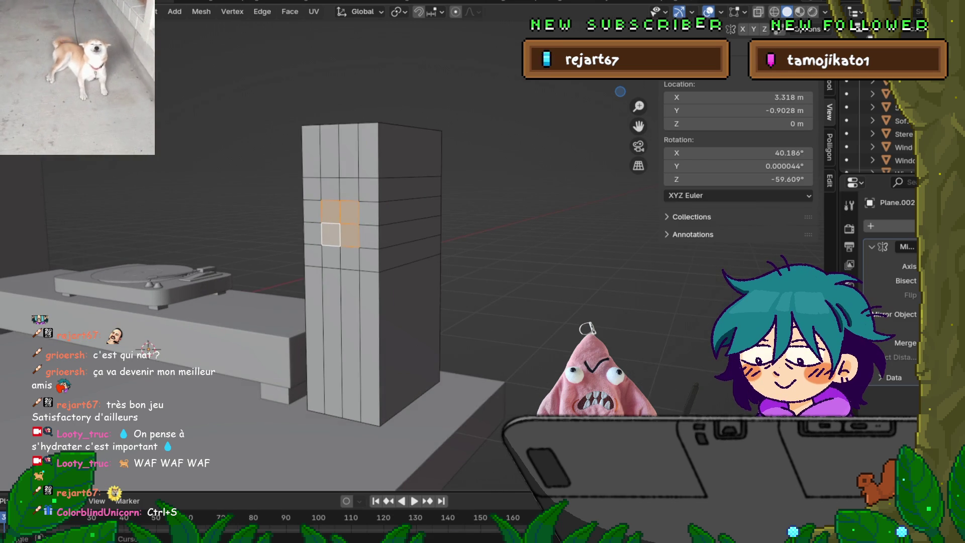
pyautogui.moveTo(352, 236); pyautogui.dragTo(372, 241, button='middle')
pyautogui.scroll(2, 372, 241)
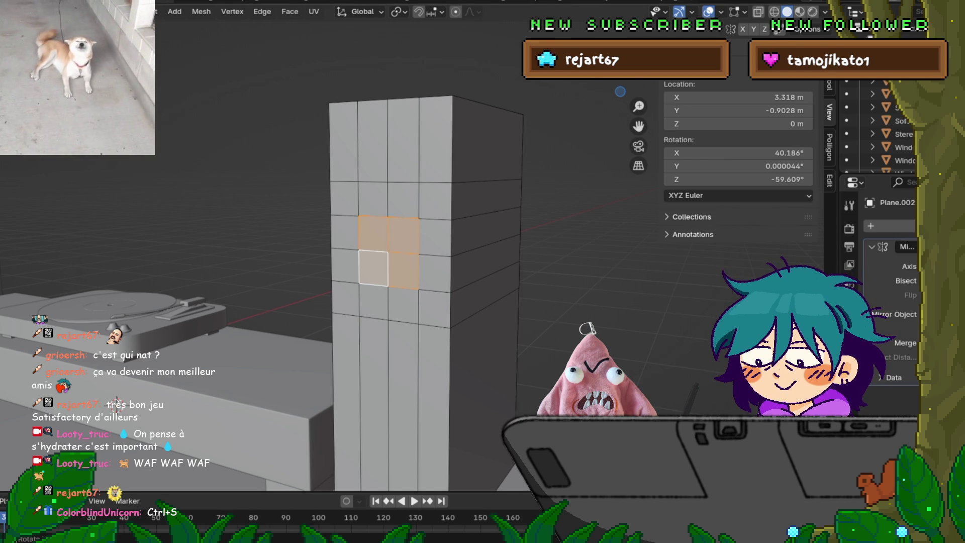
# Round the selected 2×2 face block into a circle with LoopTools Circle.
pyautogui.rightClick(362, 212)
pyautogui.moveTo(362, 212)
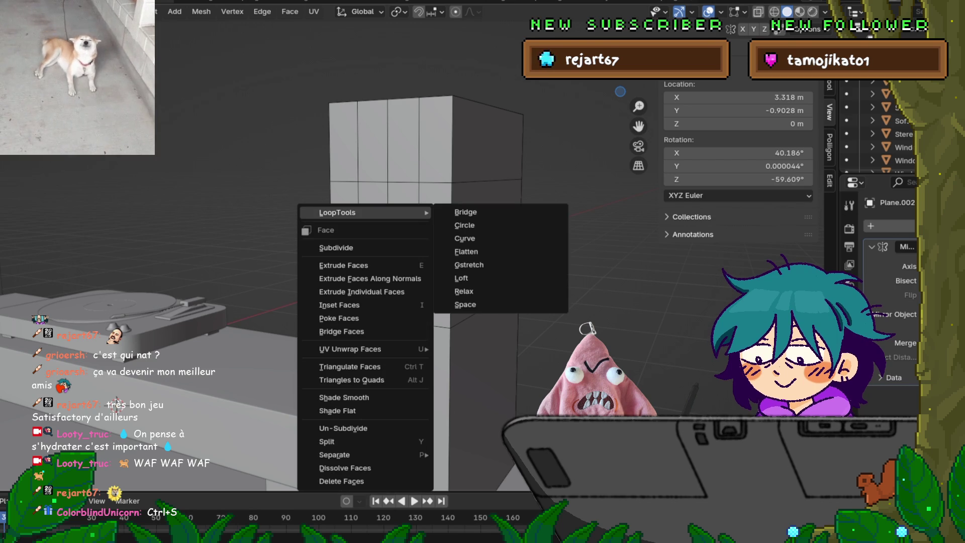
pyautogui.click(464, 226)
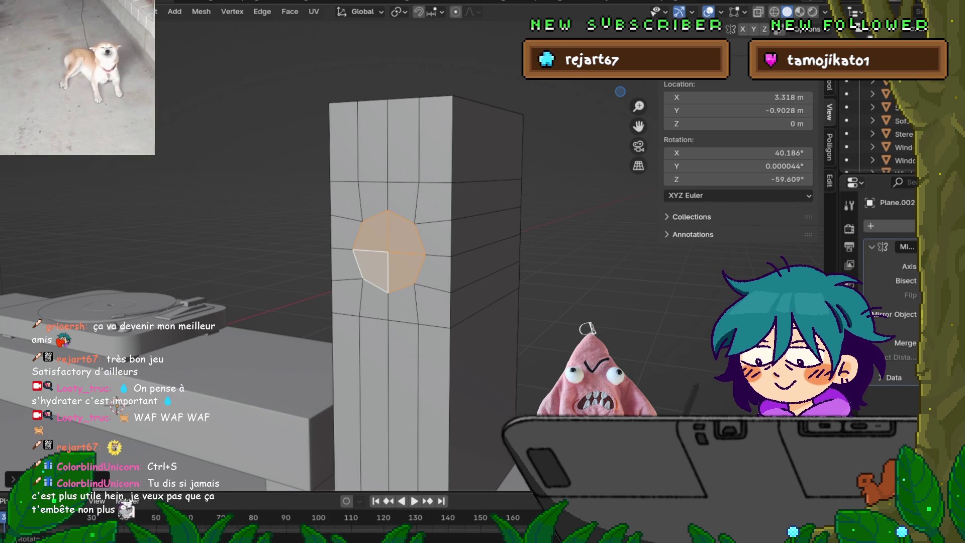
pyautogui.rightClick(314, 275)
pyautogui.moveTo(302, 257)
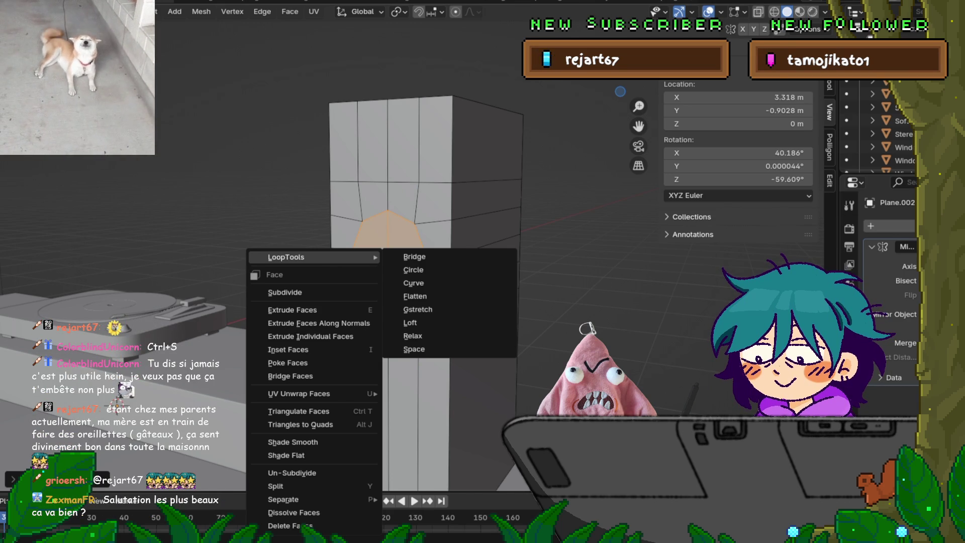
pyautogui.press('Escape')
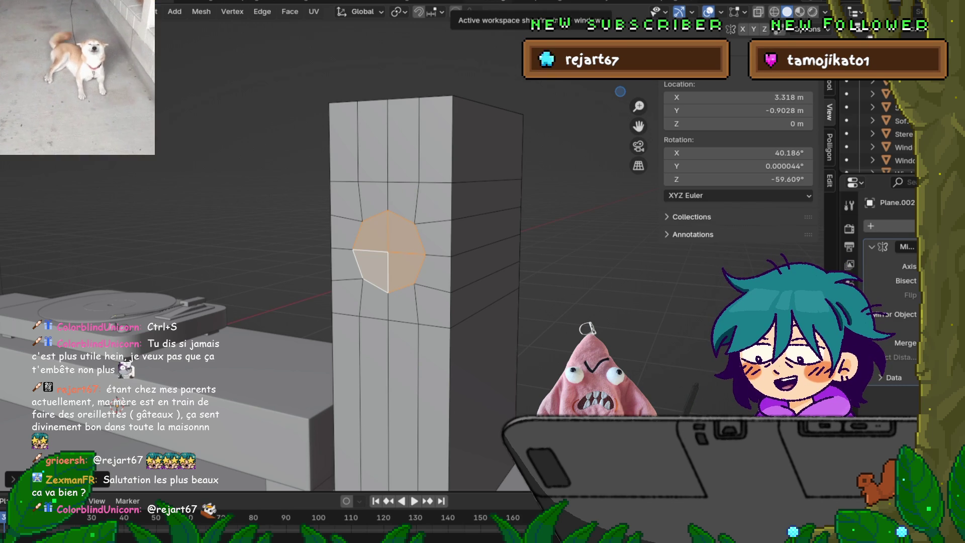
# Save the scene to the polygon_runway_home .blend file.
pyautogui.press('F4')
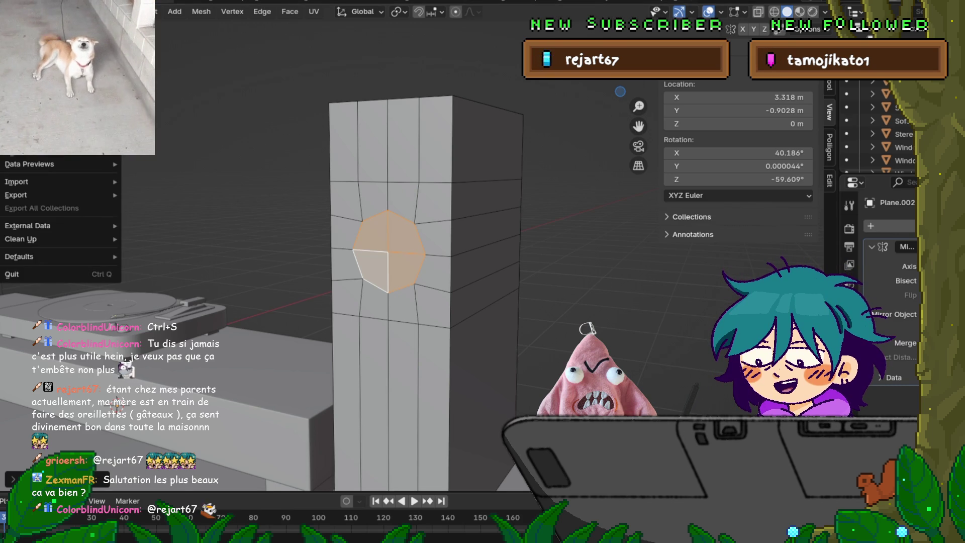
pyautogui.click(40, 130)
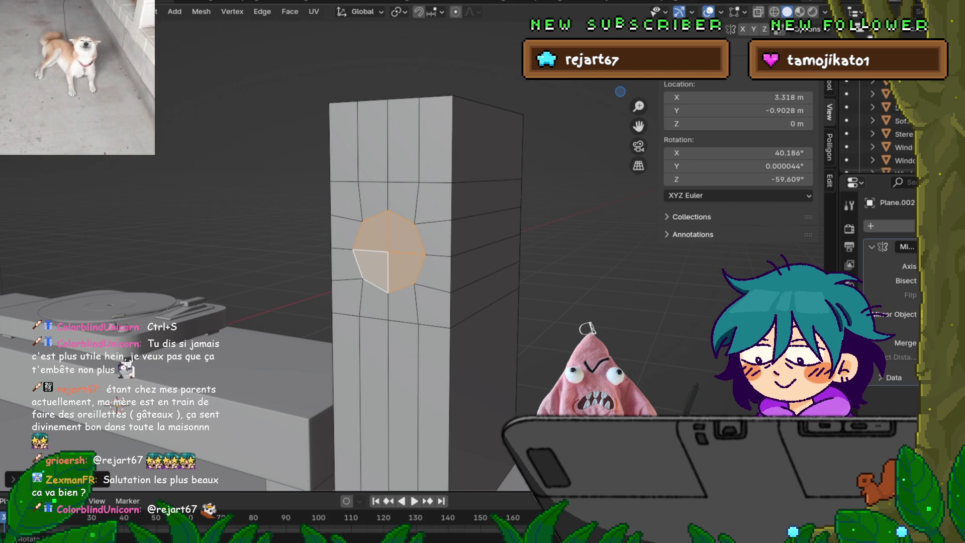
pyautogui.rightClick(323, 218)
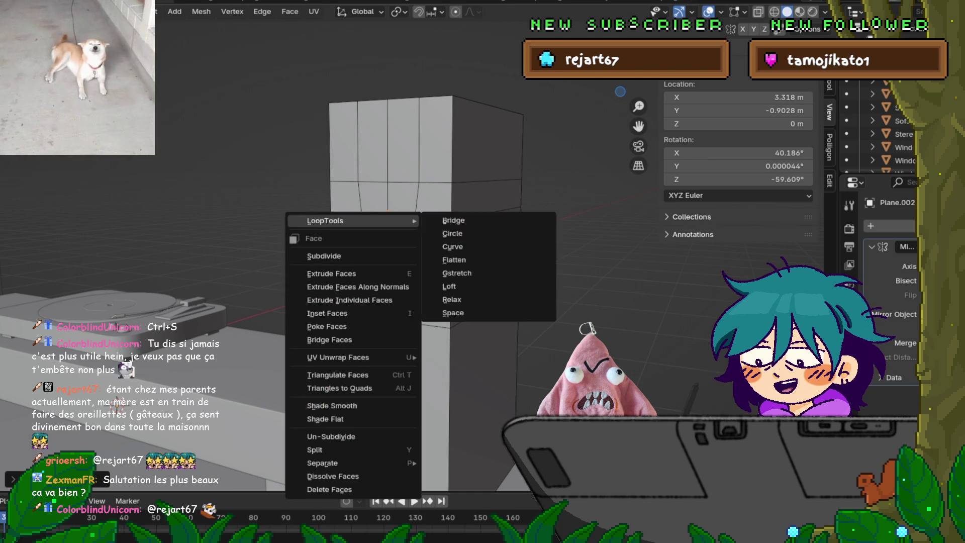
# Undo the circular reshape, reapply Circle, and undo a trial that left a square hole.
pyautogui.click(483, 260)
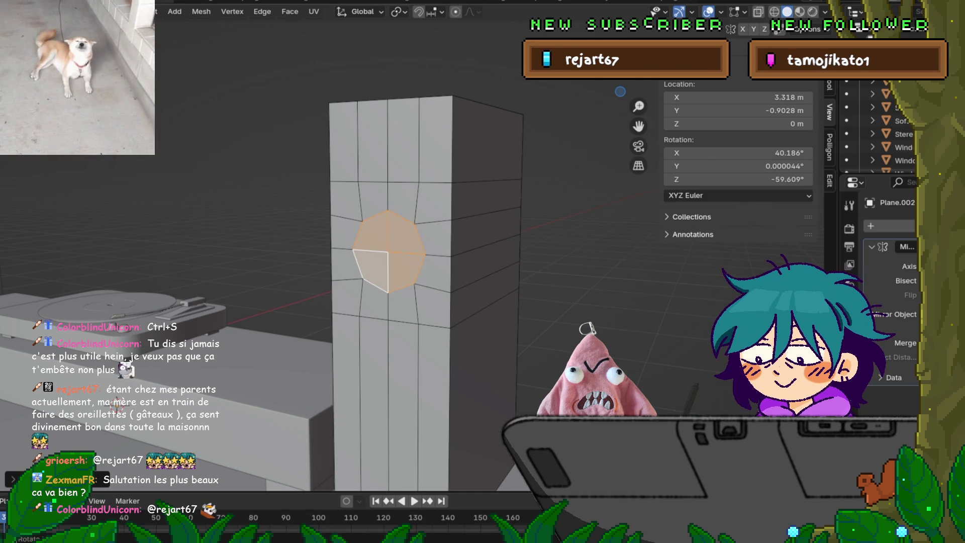
pyautogui.hotkey('ctrl', 'z')
pyautogui.rightClick(347, 243)
pyautogui.moveTo(351, 243)
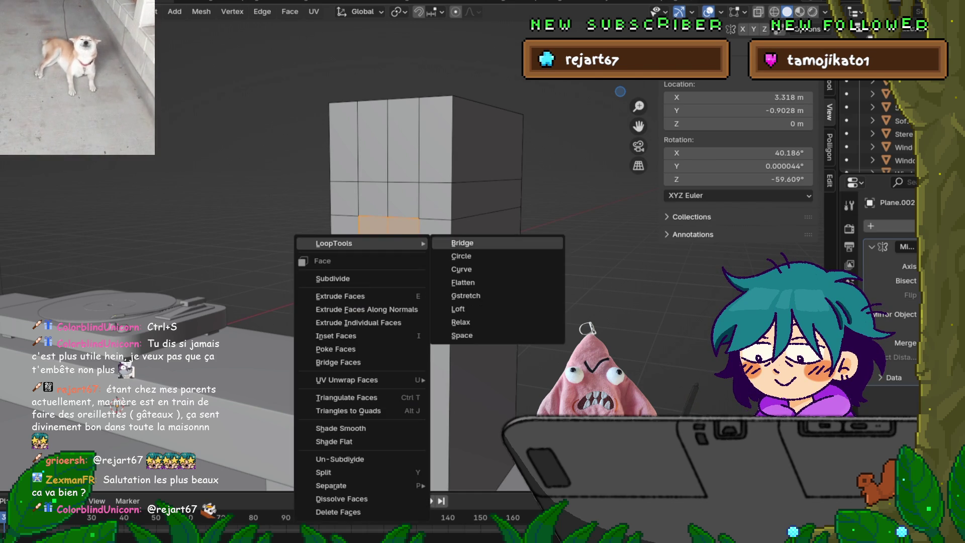
pyautogui.click(452, 256)
pyautogui.rightClick(322, 239)
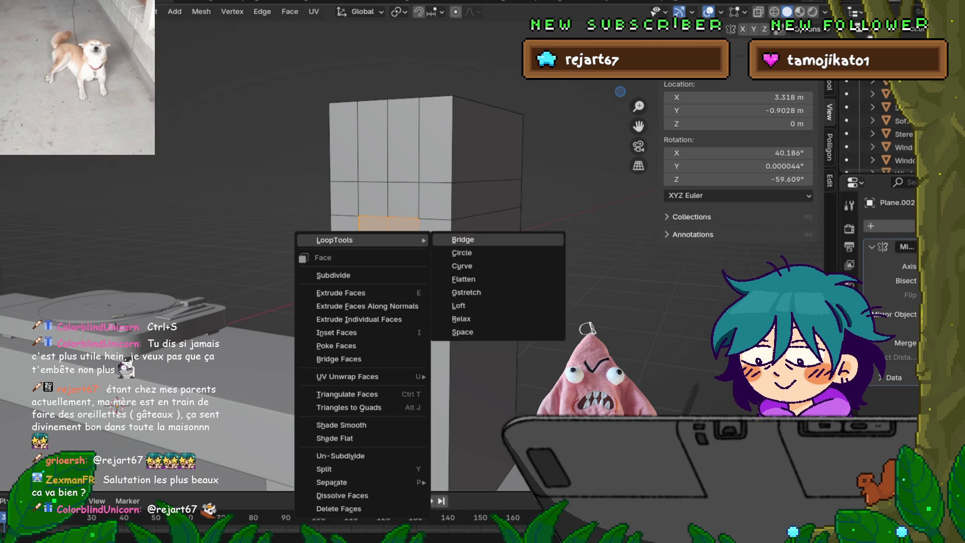
pyautogui.click(467, 239)
pyautogui.moveTo(117, 403); pyautogui.dragTo(103, 427, button='middle')
pyautogui.hotkey('ctrl', 'z')
# Try LoopTools Curve, Flatten and Gstretch on the 2x2 faces, undoing the Gstretch distortion.
pyautogui.rightClick(352, 254)
pyautogui.moveTo(382, 254)
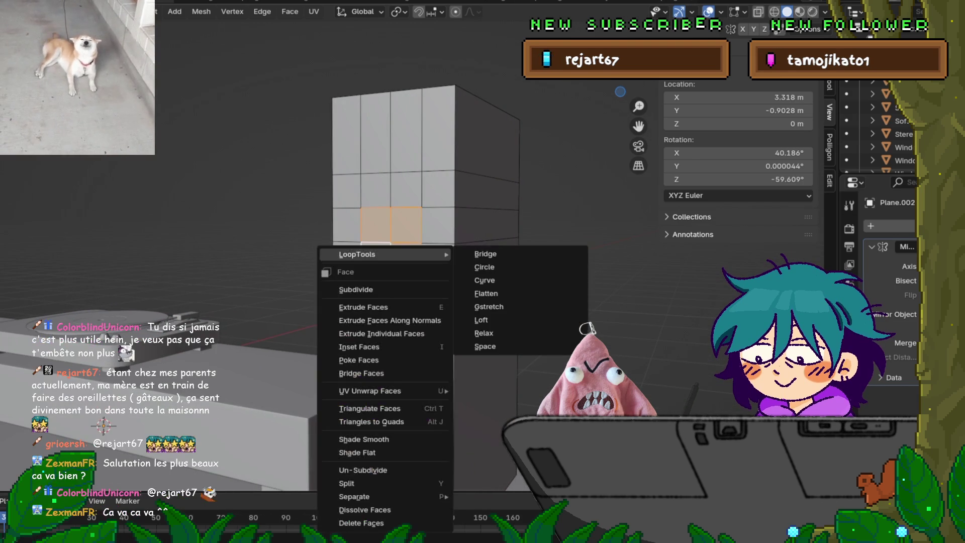
pyautogui.click(485, 280)
pyautogui.moveTo(104, 426); pyautogui.dragTo(76, 431, button='middle')
pyautogui.moveTo(301, 281); pyautogui.dragTo(352, 258, button='middle')
pyautogui.rightClick(352, 258)
pyautogui.moveTo(382, 259)
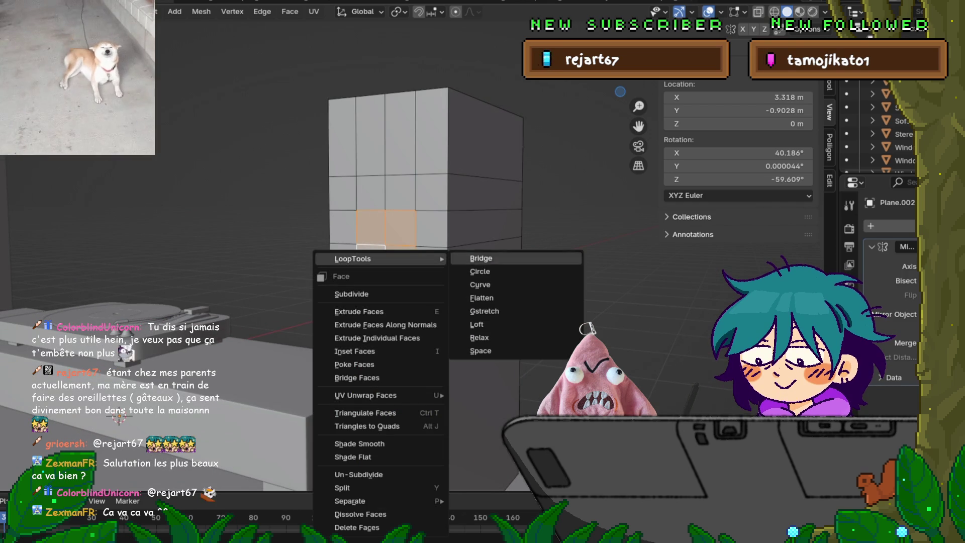
pyautogui.click(482, 297)
pyautogui.rightClick(357, 262)
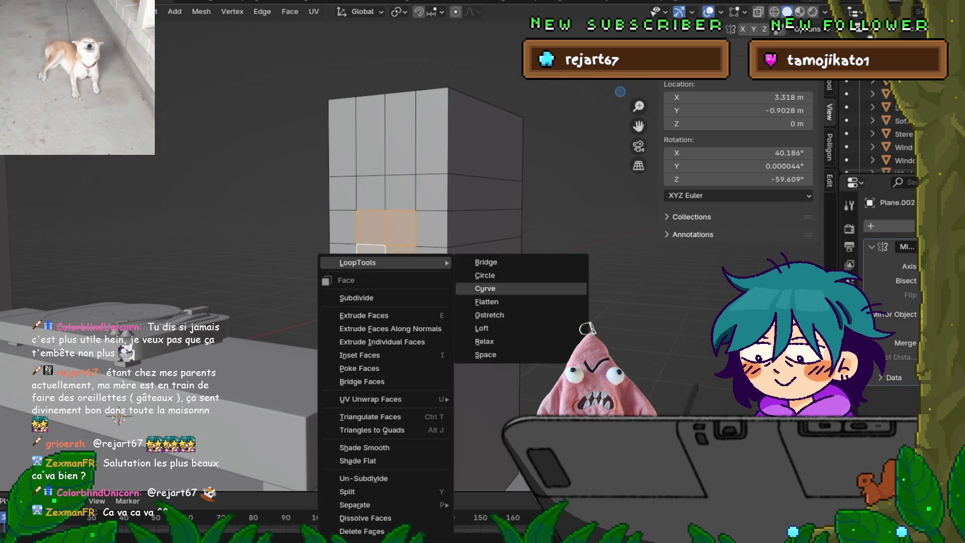
pyautogui.click(489, 314)
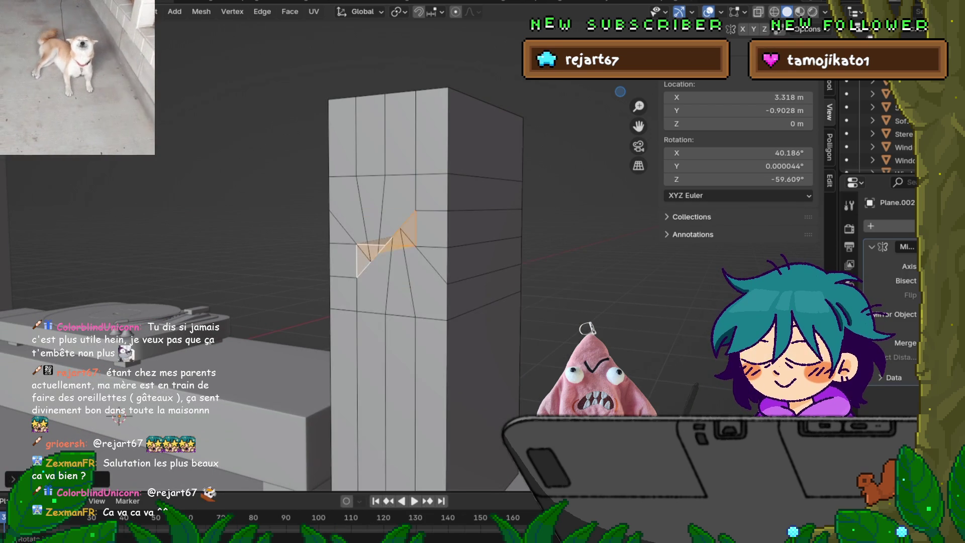
pyautogui.moveTo(489, 314); pyautogui.dragTo(352, 262, button='middle')
pyautogui.hotkey('ctrl', 'z')
# Try another LoopTools reshape and Relax on the faces, undoing both.
pyautogui.rightClick(352, 262)
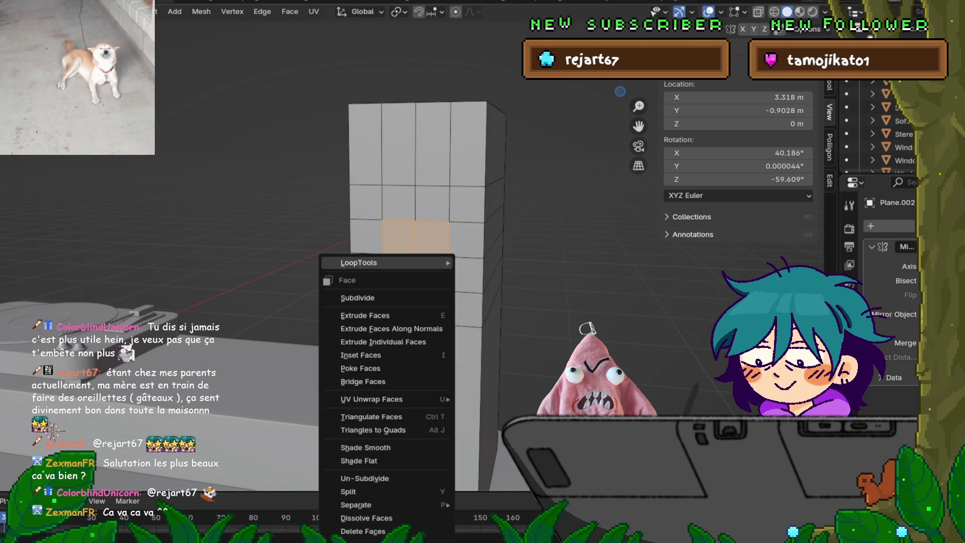
pyautogui.moveTo(382, 262)
pyautogui.click(489, 317)
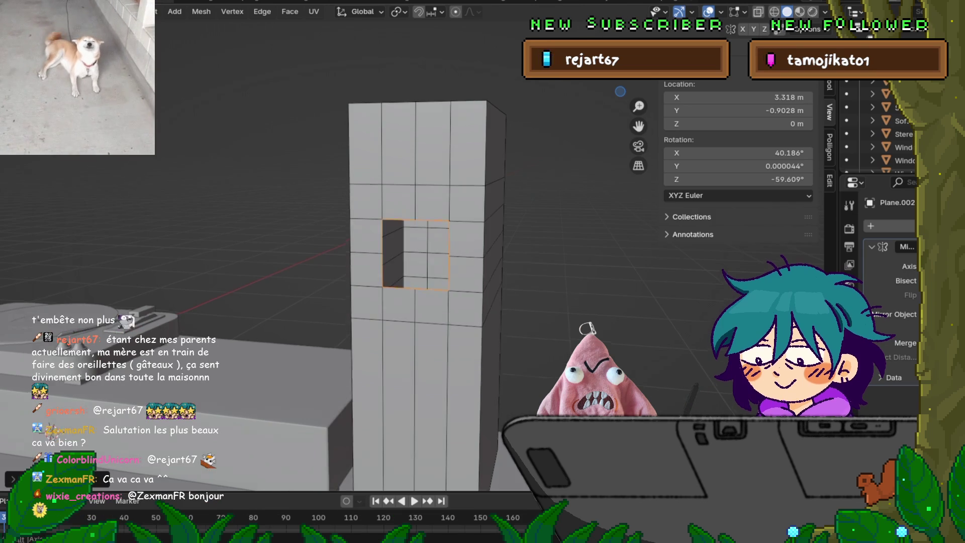
pyautogui.moveTo(489, 316); pyautogui.dragTo(352, 254, button='middle')
pyautogui.hotkey('ctrl', 'z')
pyautogui.rightClick(352, 253)
pyautogui.moveTo(382, 253)
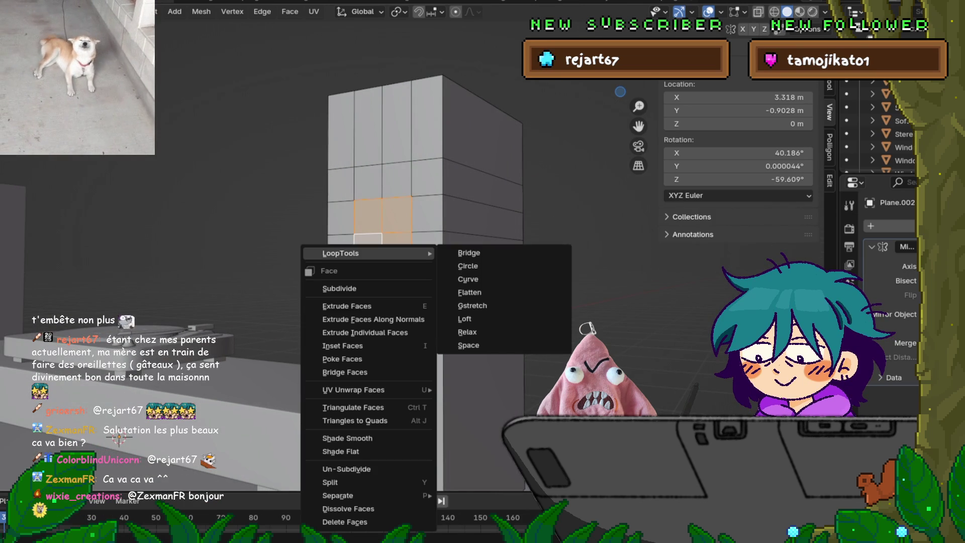
pyautogui.click(467, 332)
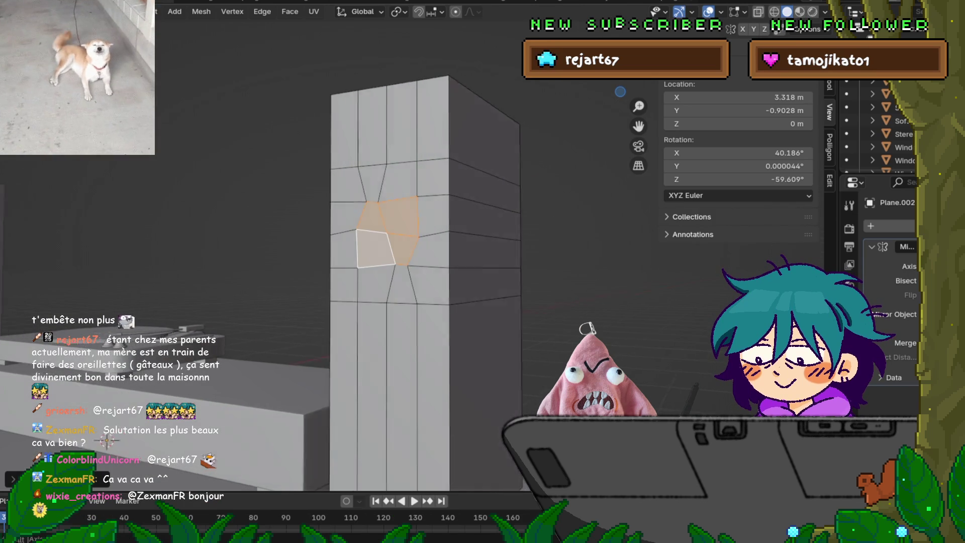
pyautogui.hotkey('ctrl', 'z')
pyautogui.moveTo(468, 332); pyautogui.dragTo(352, 257, button='middle')
# Undo a Curve bend and round the 2x2 face patch back into a circle.
pyautogui.rightClick(352, 257)
pyautogui.moveTo(382, 257)
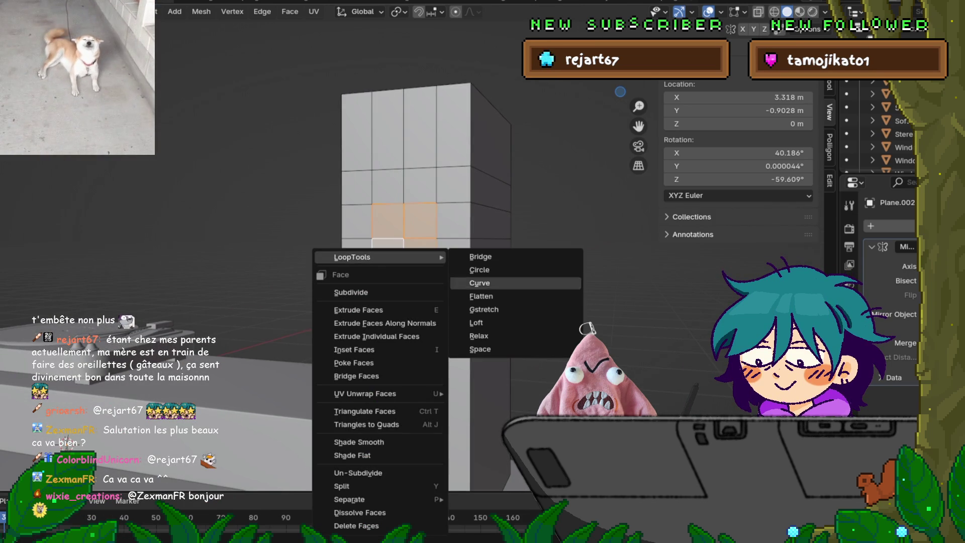
pyautogui.rightClick(366, 263)
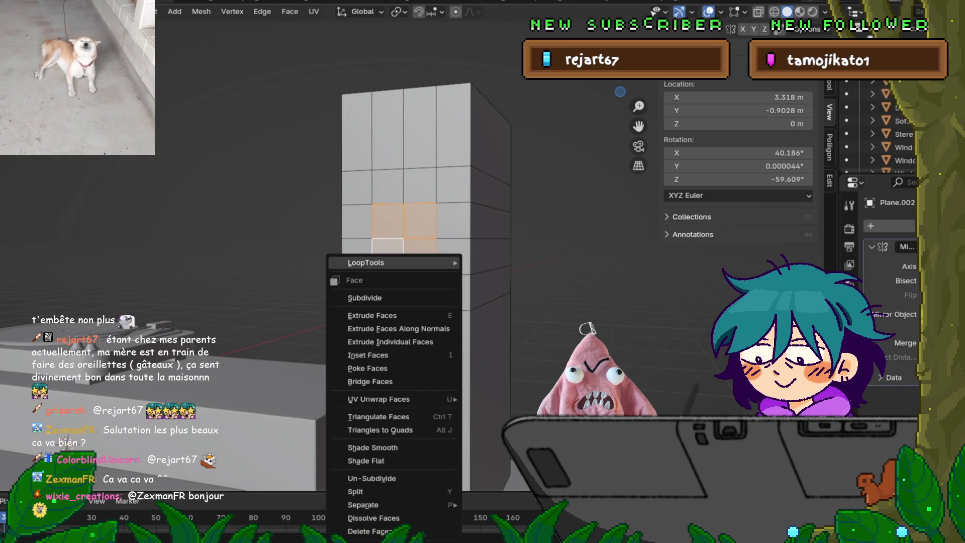
pyautogui.click(482, 288)
pyautogui.hotkey('ctrl', 'z')
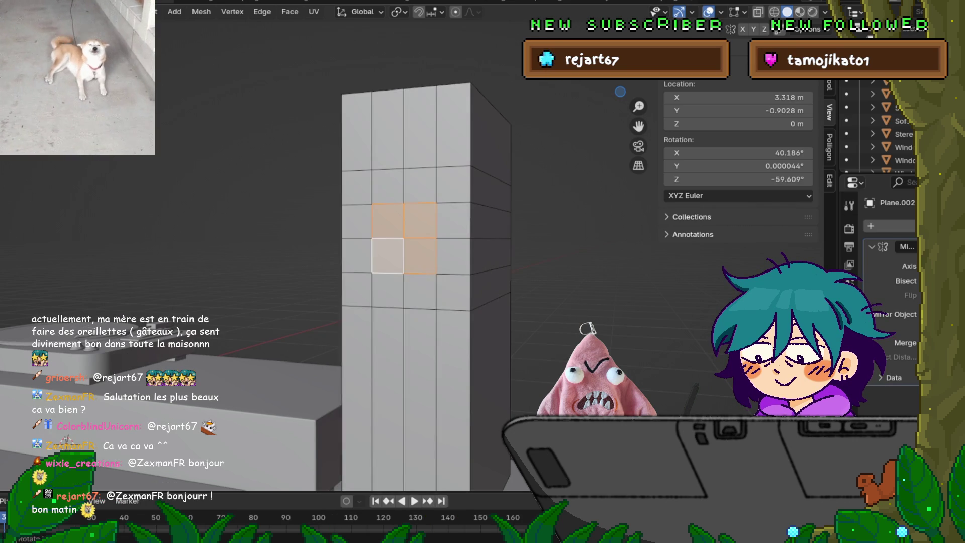
pyautogui.rightClick(351, 254)
pyautogui.click(482, 269)
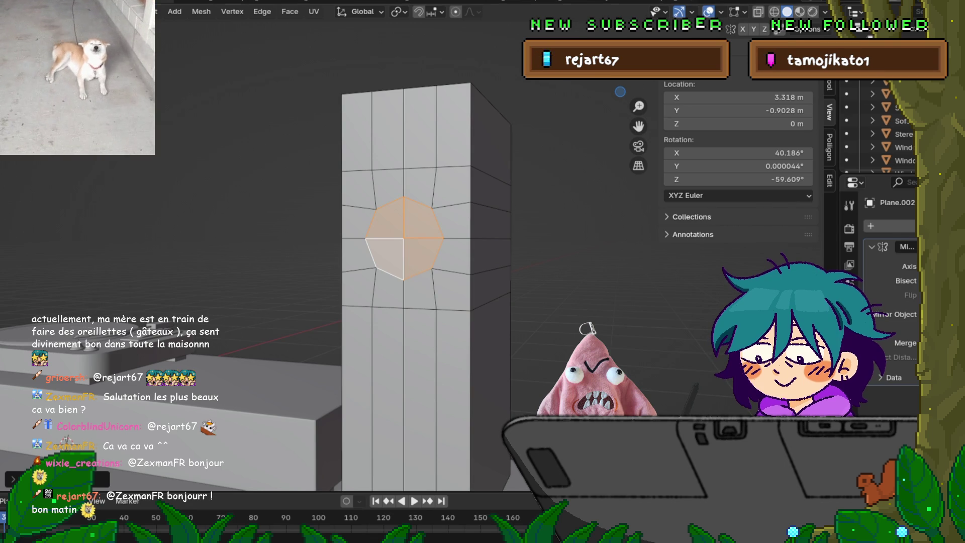
# From the column's front, scale the octagon up and inset a smaller octagon inside it.
pyautogui.moveTo(402, 252)
pyautogui.mouseDown(button='middle')
pyautogui.moveTo(452, 236)
pyautogui.moveTo(417, 251)
pyautogui.mouseUp(button='middle')
pyautogui.moveTo(30, 436)
pyautogui.mouseDown(button='middle')
pyautogui.moveTo(113, 411)
pyautogui.moveTo(147, 389)
pyautogui.mouseUp(button='middle')
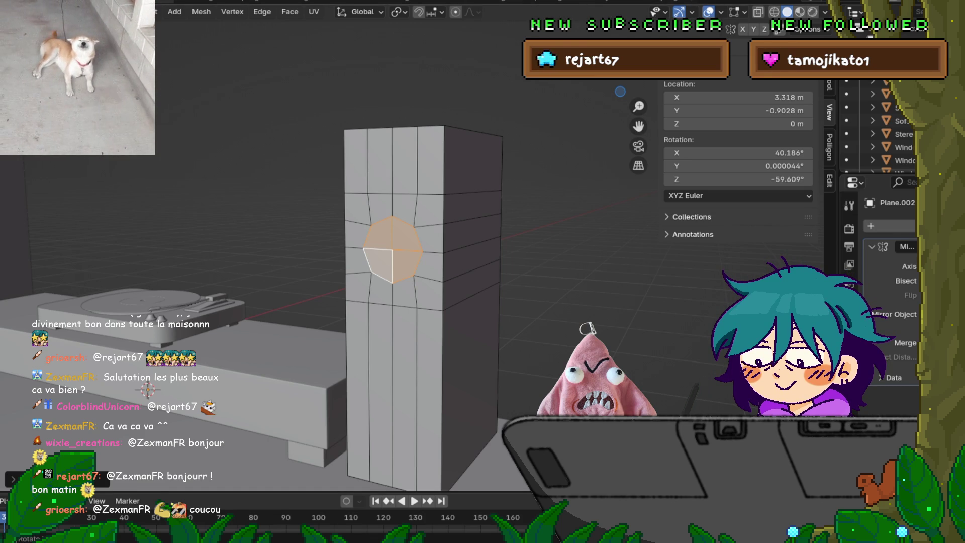
pyautogui.press('s')
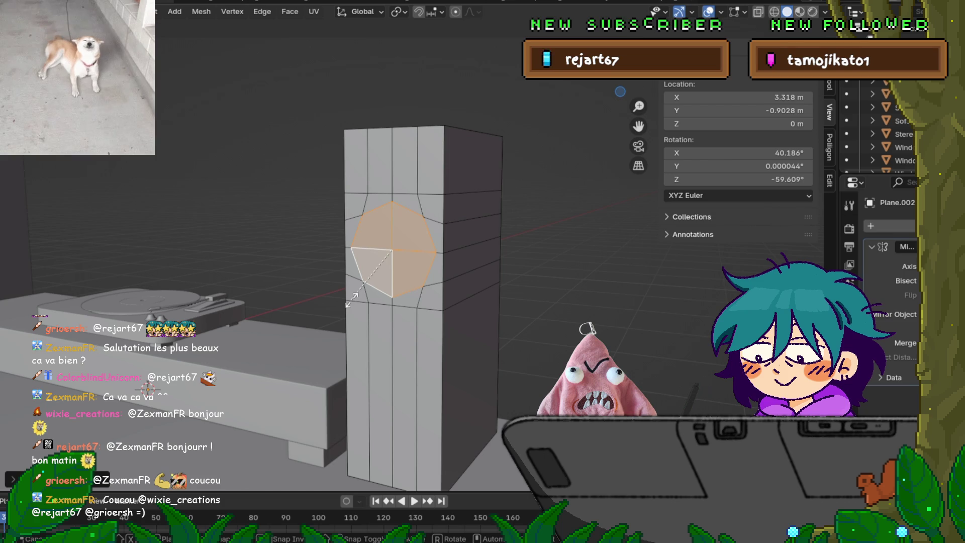
pyautogui.click(352, 299)
pyautogui.press('i')
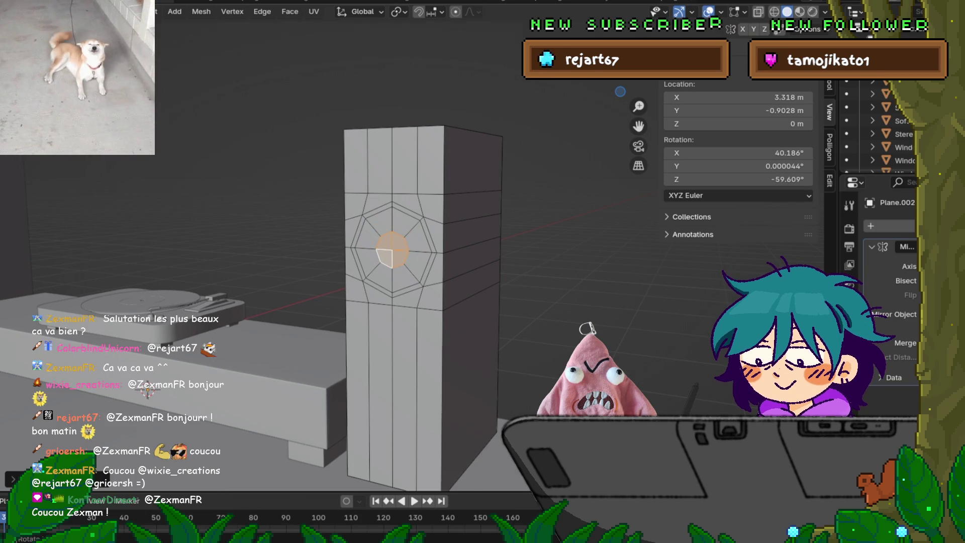
# Push the inner octagon inward along X to recess the cavity, then select two face loops.
pyautogui.press('g')
pyautogui.press('x')
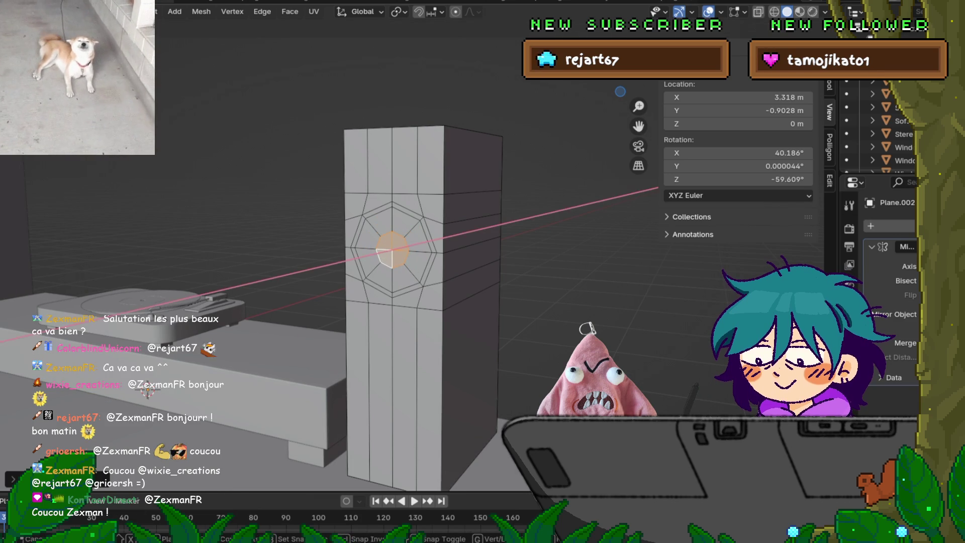
pyautogui.press('z')
pyautogui.press('y')
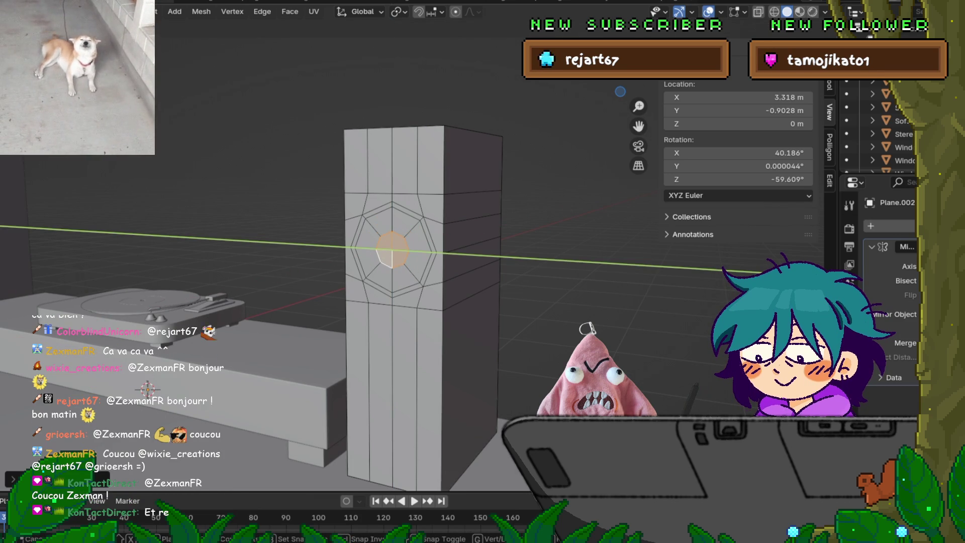
pyautogui.press('x')
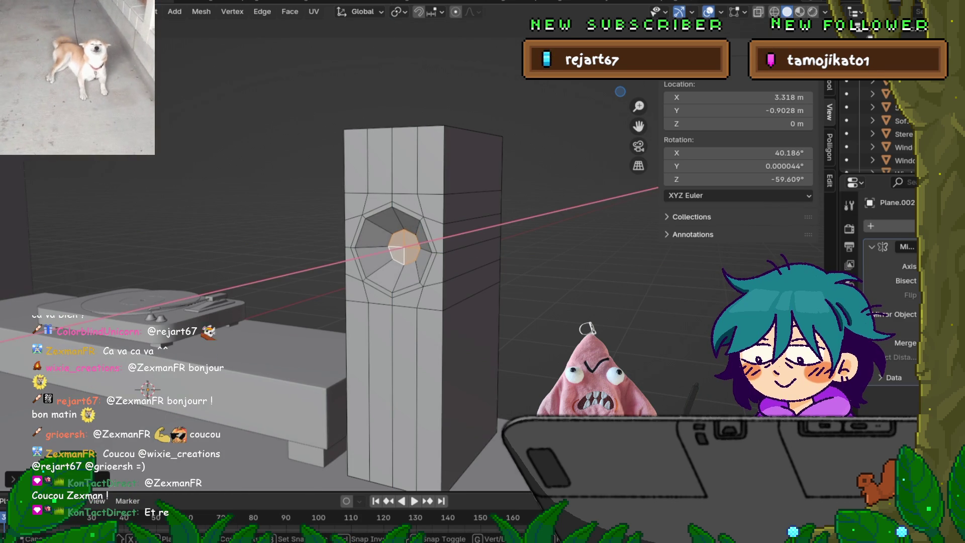
pyautogui.press('Return')
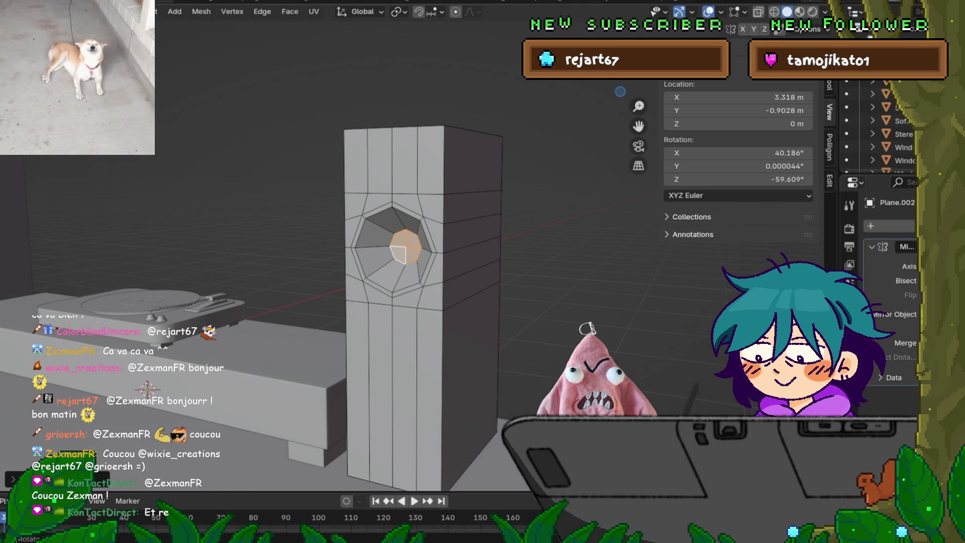
pyautogui.keyDown('alt'); pyautogui.click(473, 232); pyautogui.keyUp('alt')
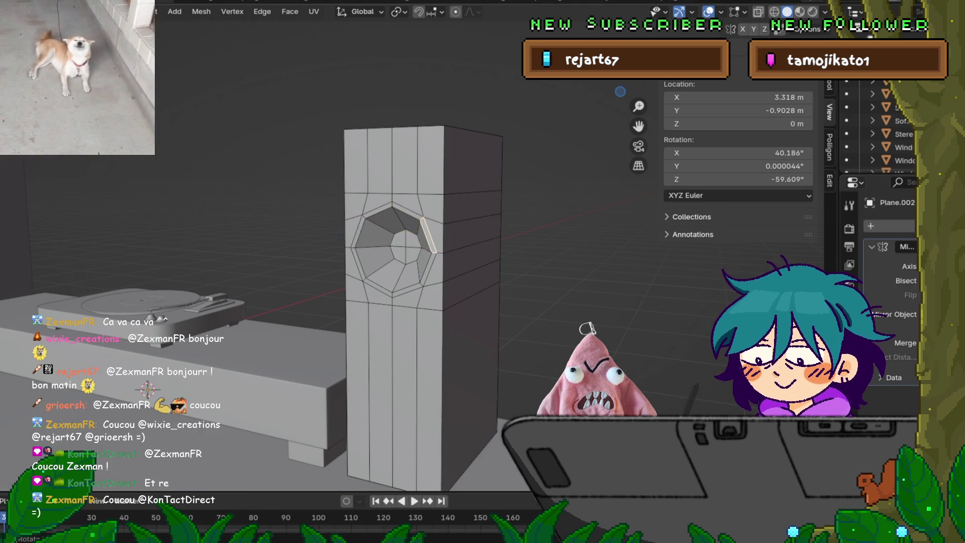
pyautogui.keyDown('alt'); pyautogui.keyDown('shift'); pyautogui.click(406, 220); pyautogui.keyUp('shift'); pyautogui.keyUp('alt')
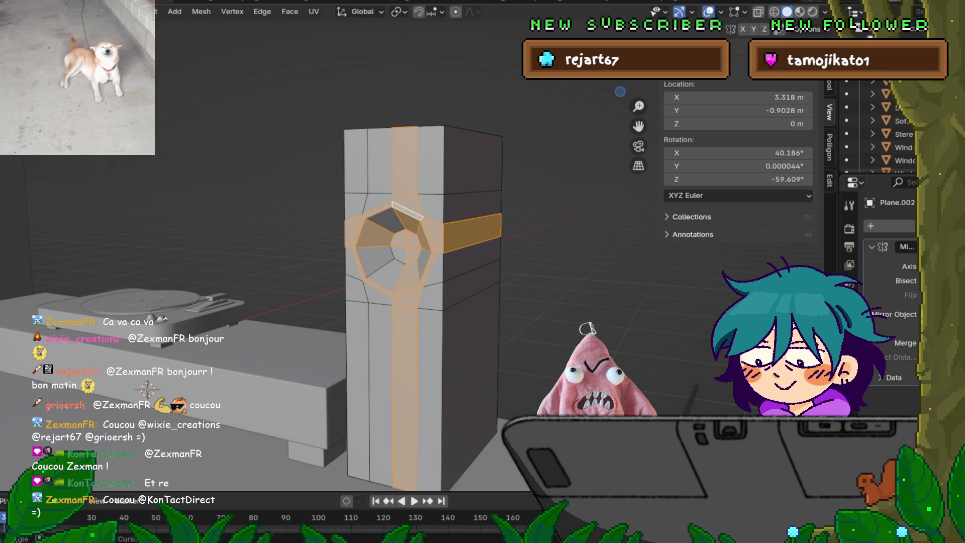
# Select the edge ring around the octagonal hole and extrude it outward into a rim.
pyautogui.hotkey('alt', 'a')
pyautogui.keyDown('alt'); pyautogui.click(356, 232); pyautogui.keyUp('alt')
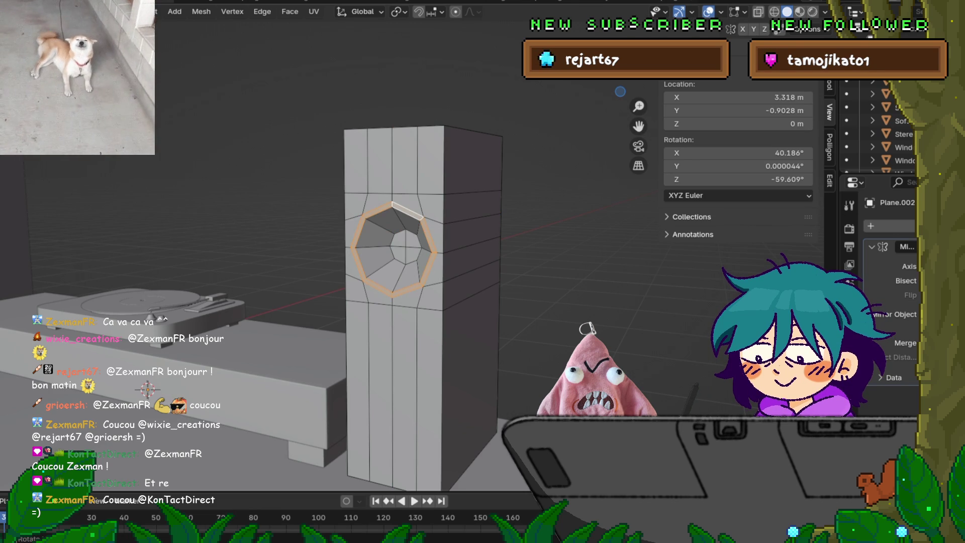
pyautogui.scroll(5, 392, 249)
pyautogui.moveTo(392, 249); pyautogui.dragTo(231, 249, button='middle')
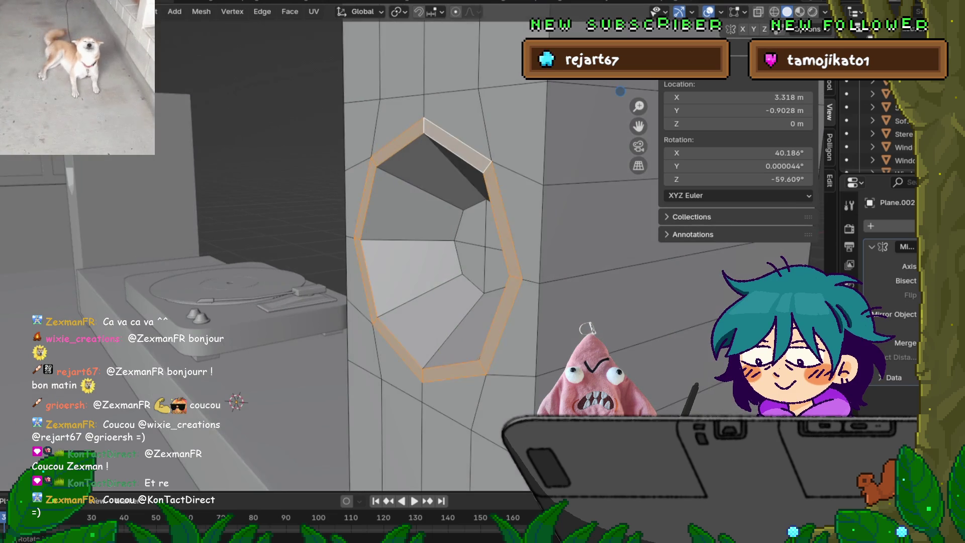
pyautogui.press('e')
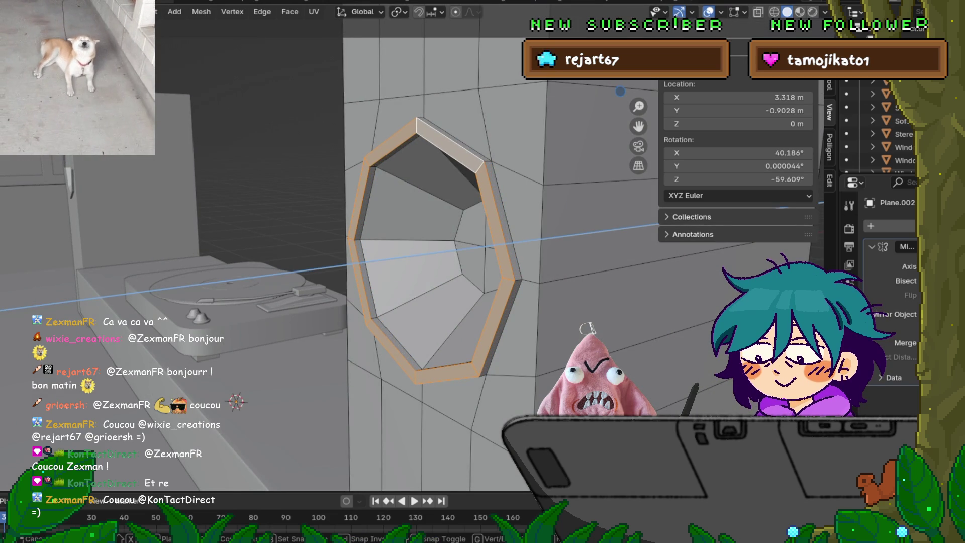
pyautogui.press('Return')
pyautogui.moveTo(231, 249); pyautogui.dragTo(346, 241, button='middle')
pyautogui.scroll(-5, 417, 252)
pyautogui.scroll(4, 395, 246)
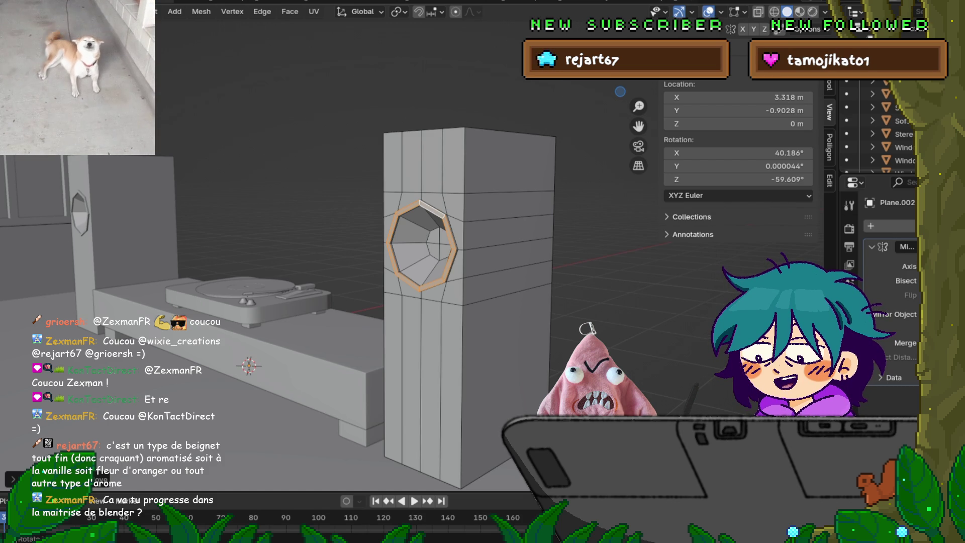
# Orbit over the speaker and desk, then return to Object Mode to view both speaker towers.
pyautogui.moveTo(351, 227)
pyautogui.mouseDown(button='middle')
pyautogui.moveTo(362, 291)
pyautogui.moveTo(483, 201)
pyautogui.moveTo(447, 201)
pyautogui.mouseUp(button='middle')
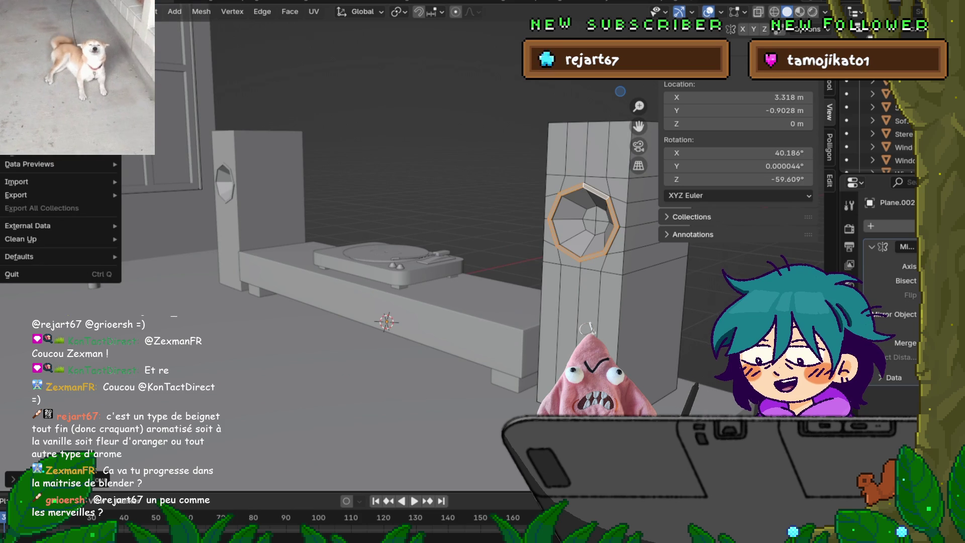
pyautogui.moveTo(447, 201)
pyautogui.mouseDown(button='middle')
pyautogui.moveTo(412, 203)
pyautogui.moveTo(427, 221)
pyautogui.mouseUp(button='middle')
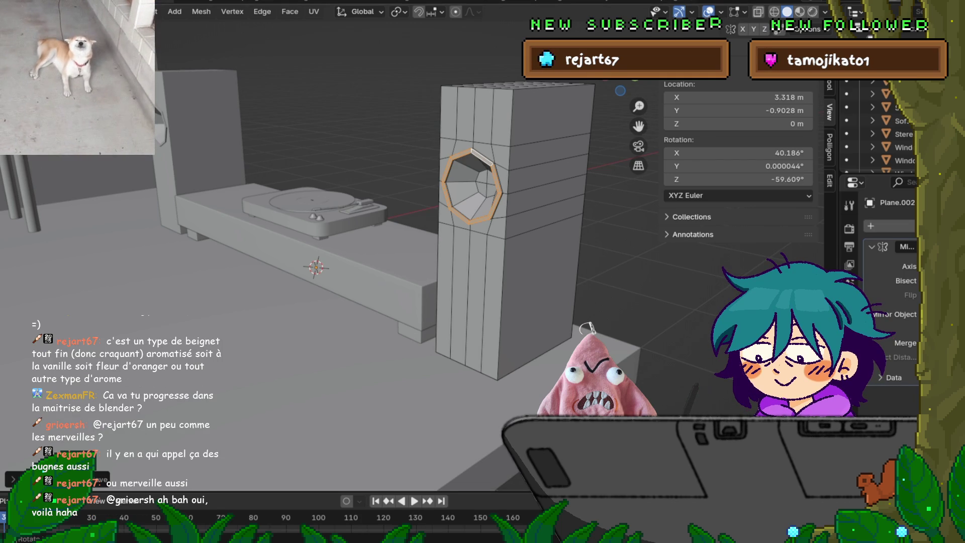
pyautogui.press('Tab')
pyautogui.moveTo(352, 226); pyautogui.dragTo(297, 229, button='middle')
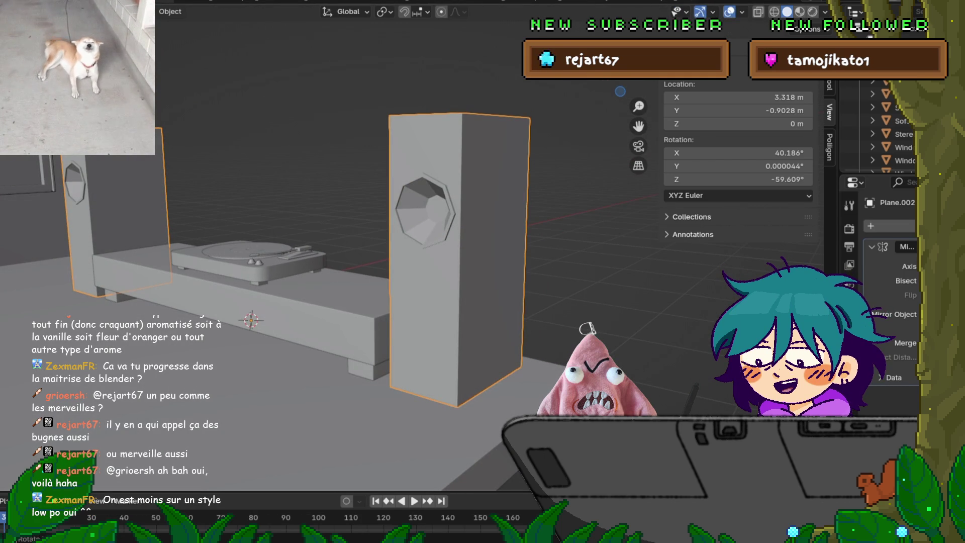
pyautogui.moveTo(301, 228)
pyautogui.mouseDown(button='middle')
pyautogui.moveTo(563, 224)
pyautogui.moveTo(452, 224)
pyautogui.mouseUp(button='middle')
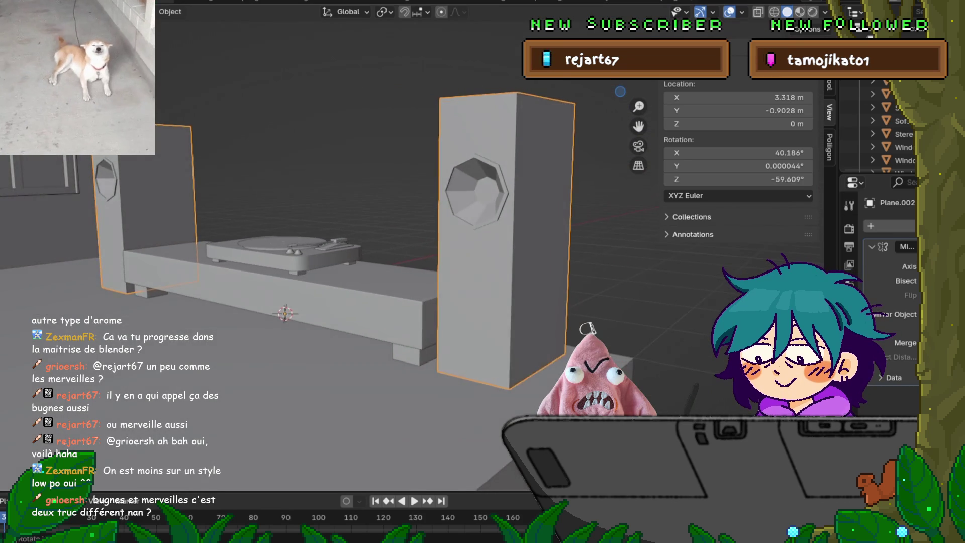
pyautogui.scroll(5, 331, 252)
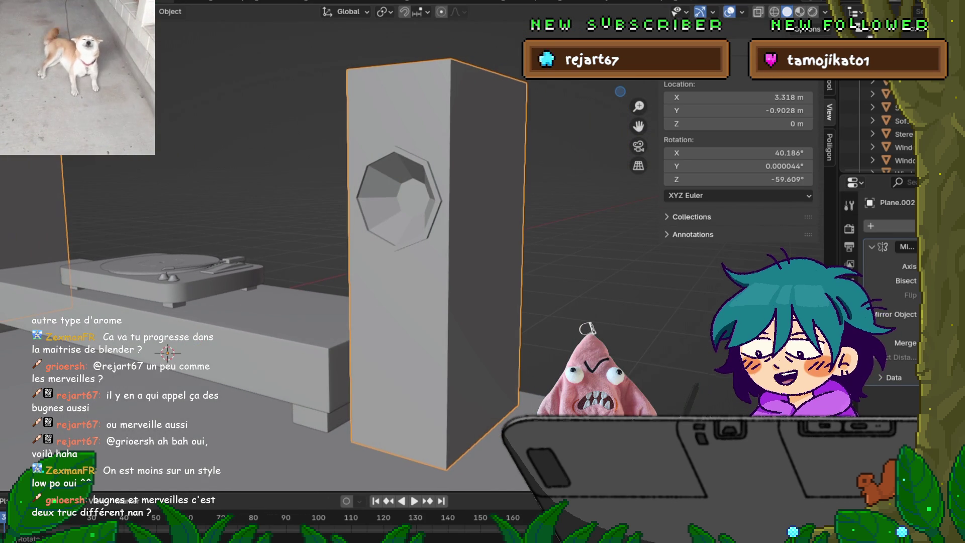